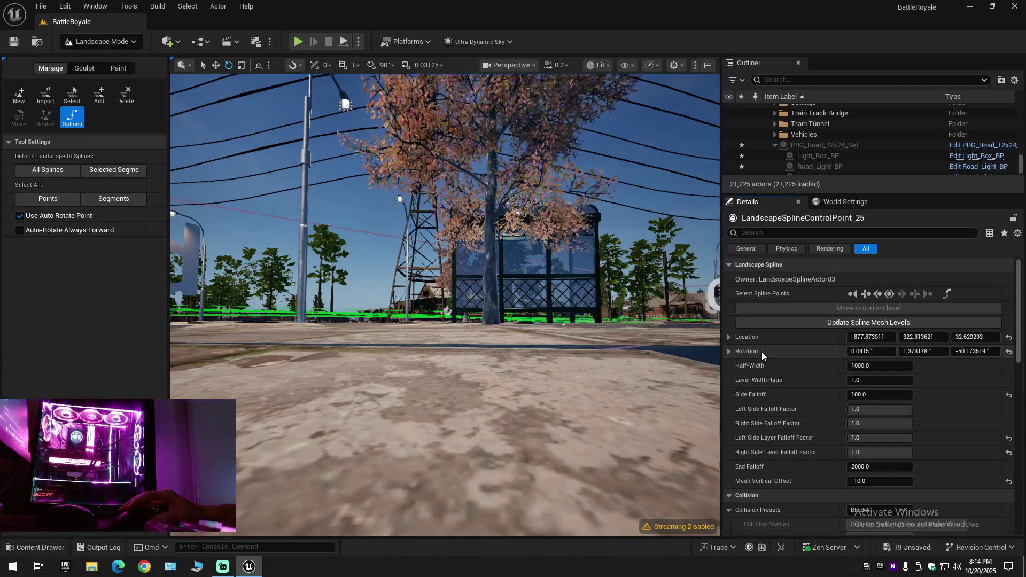
Step: Paste 0.031083 into the control point's roll, then retype its trailing digits to commit 0.0312°
{"action": "left_click", "coordinate": [868, 351]}
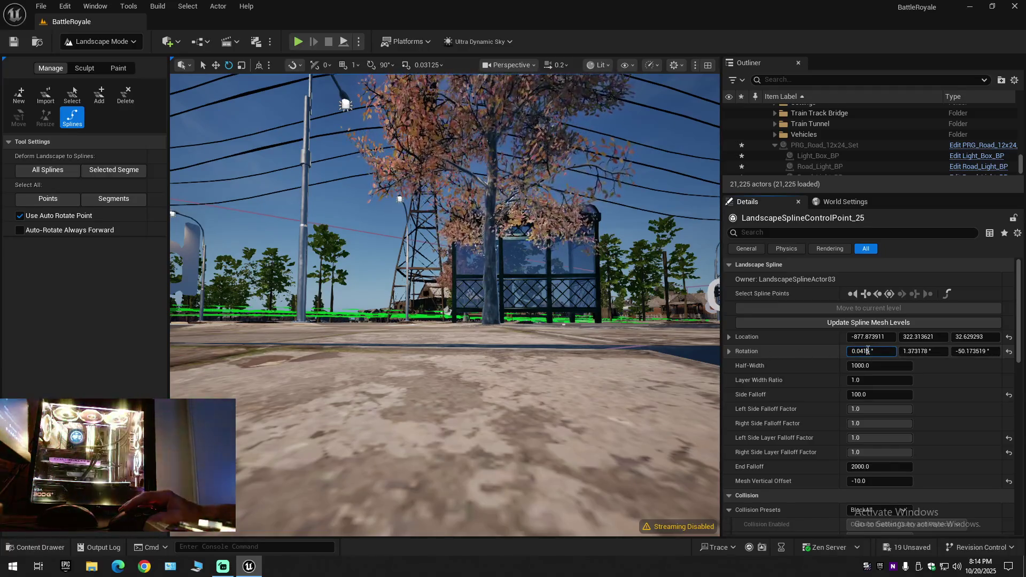
{"action": "right_click", "coordinate": [869, 351]}
{"action": "left_click", "coordinate": [906, 433]}
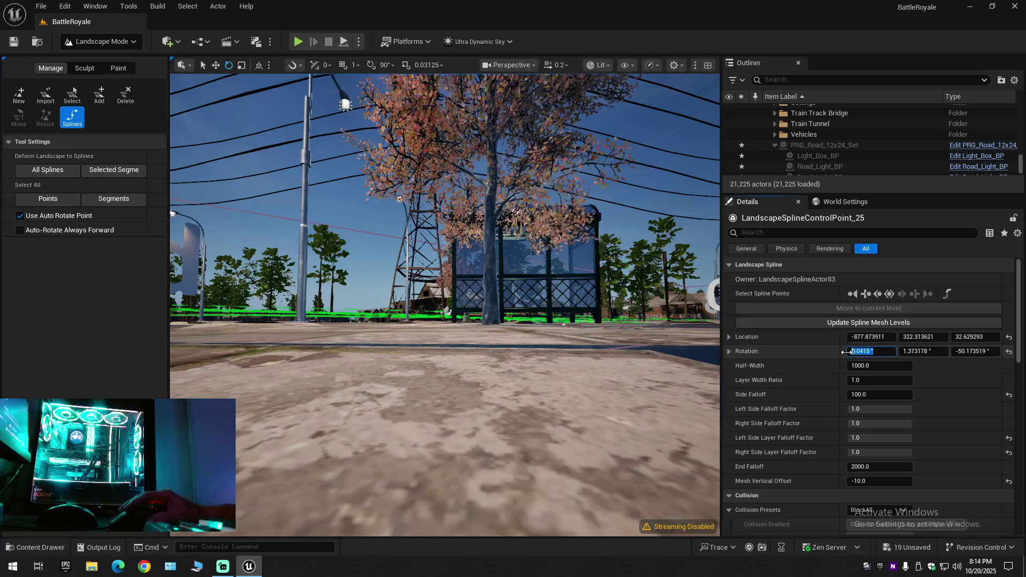
{"action": "right_click", "coordinate": [868, 352]}
{"action": "left_click", "coordinate": [890, 411]}
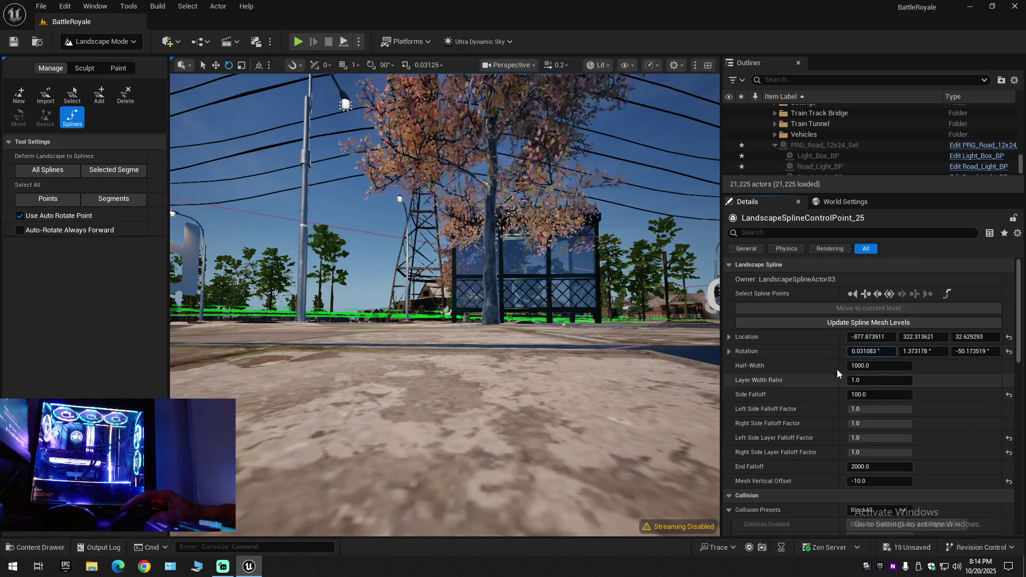
{"action": "key", "text": "ctrl+a"}
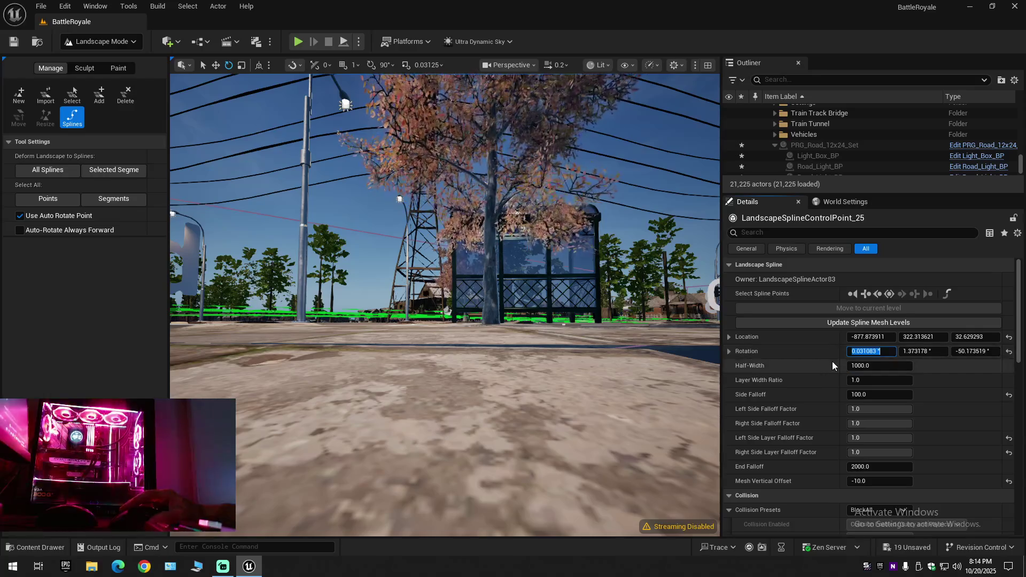
{"action": "left_click", "coordinate": [870, 352]}
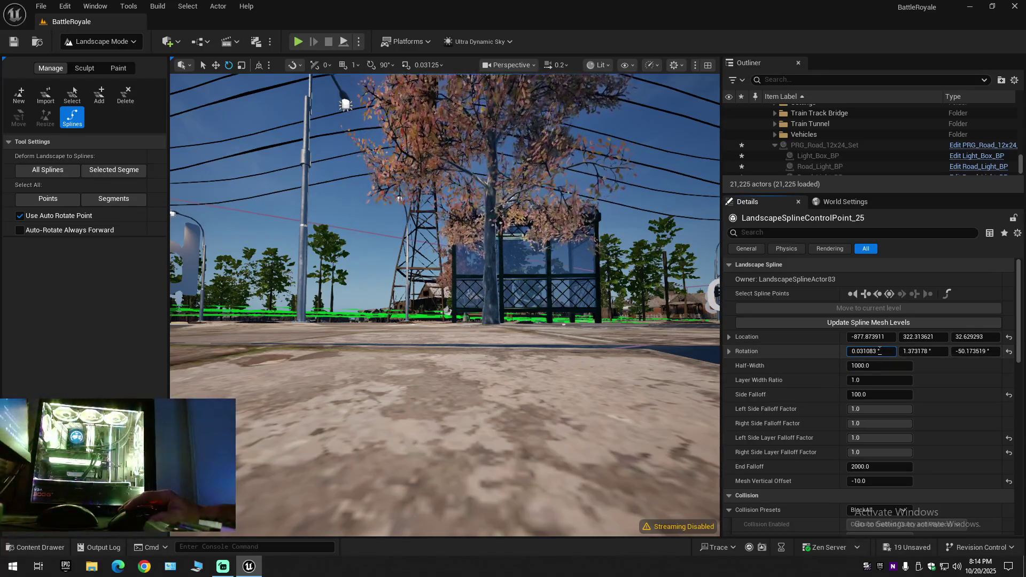
{"action": "double_click", "coordinate": [869, 351]}
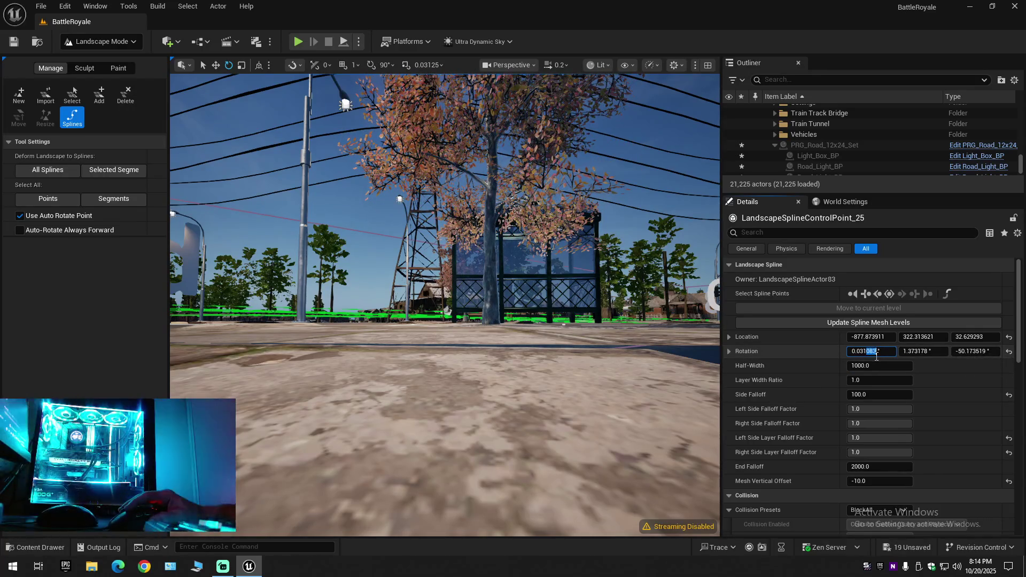
{"action": "type", "text": "200"}
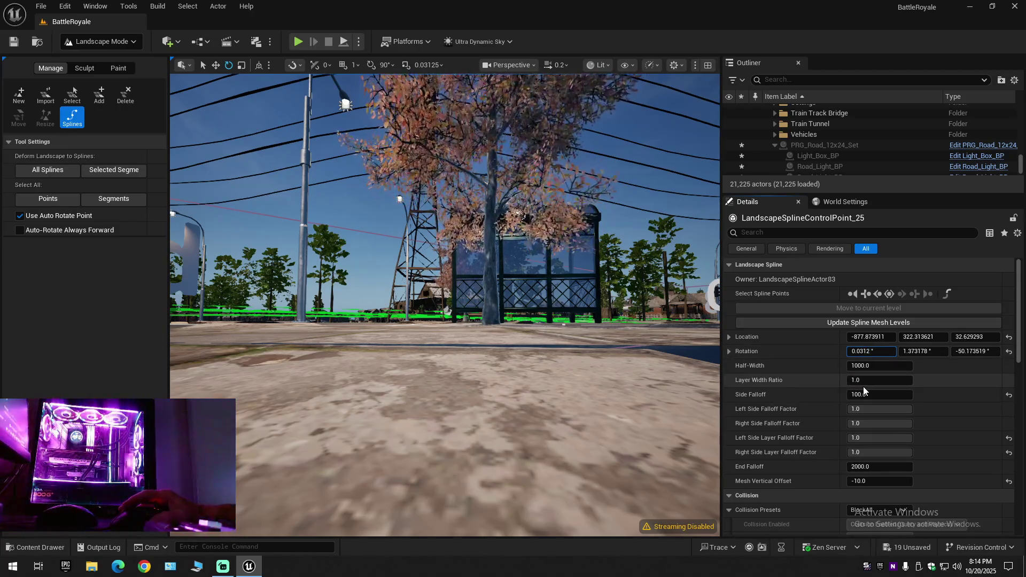
{"action": "key", "text": "Return"}
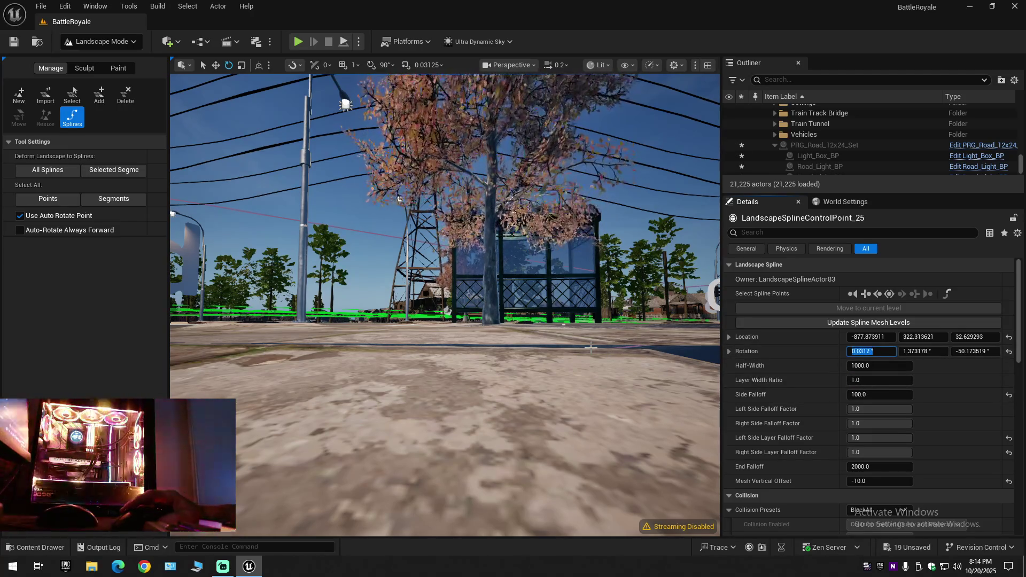
{"action": "left_click_drag", "start_coordinate": [590, 347], "coordinate": [481, 346]}
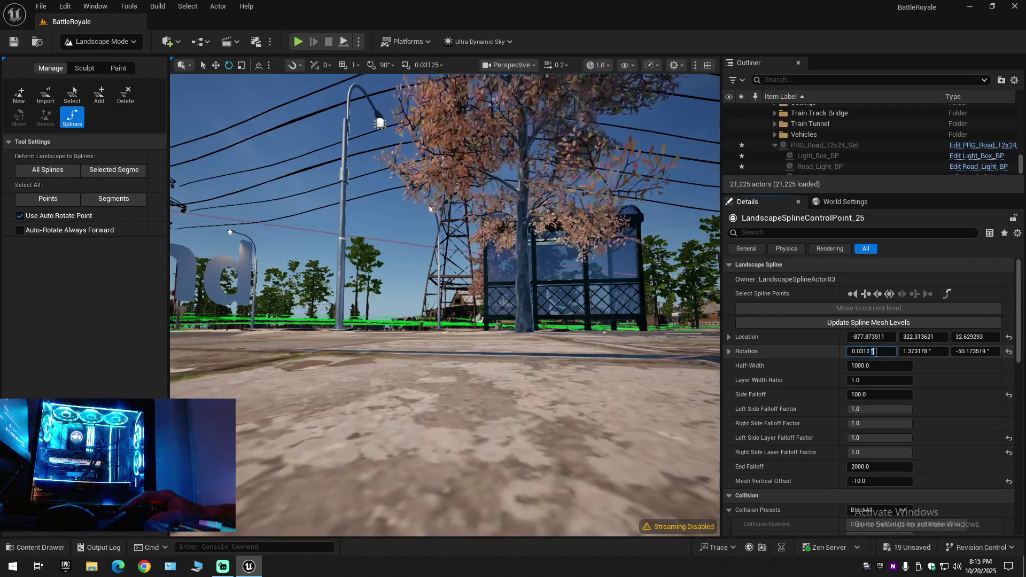
{"action": "left_click", "coordinate": [866, 351]}
Step: Copy the rotation and paste the roll back to 0.031083°, replacing 0.0312°
{"action": "right_click", "coordinate": [883, 353]}
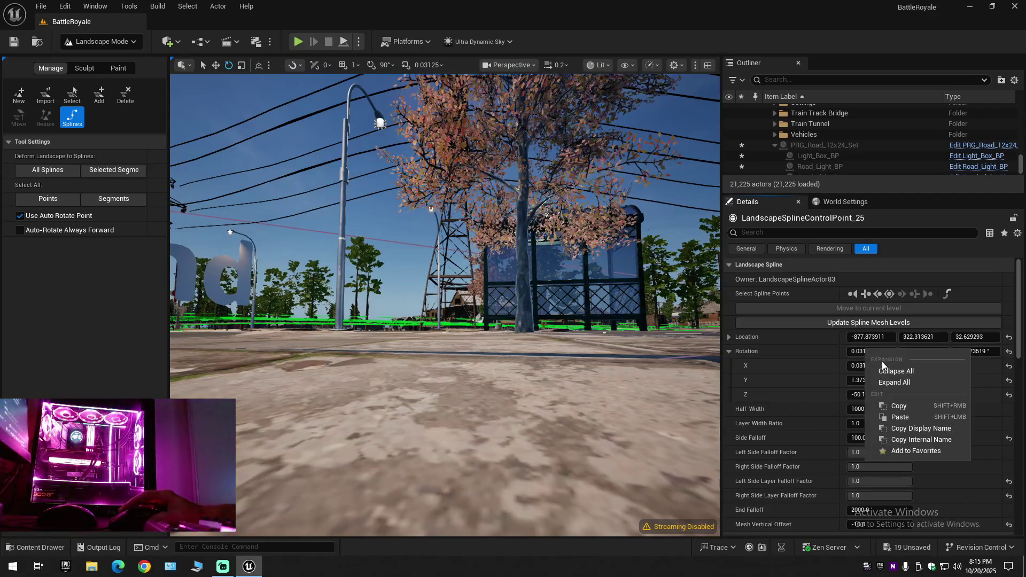
{"action": "left_click", "coordinate": [902, 406]}
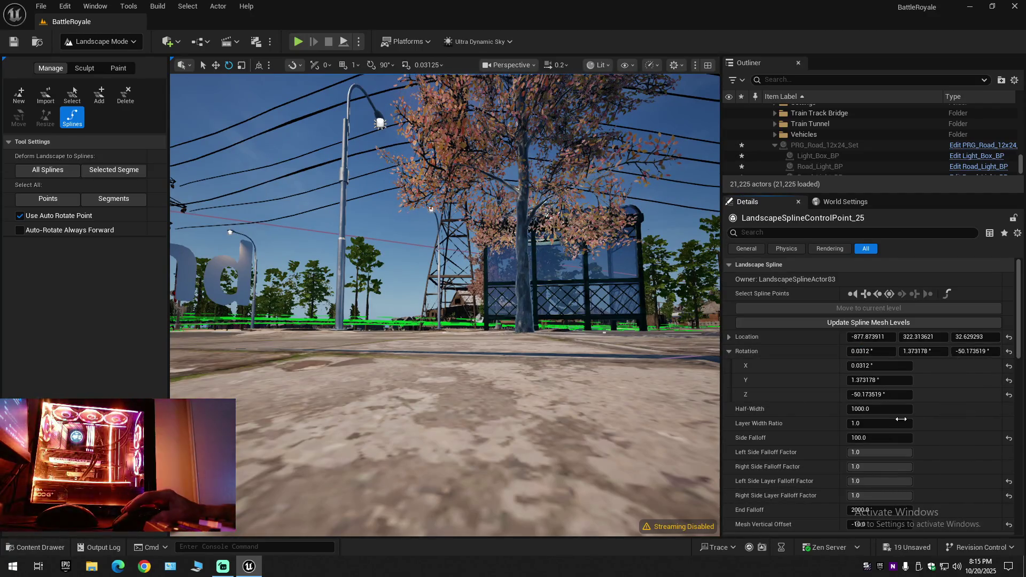
{"action": "left_click", "coordinate": [862, 352]}
{"action": "right_click", "coordinate": [866, 352]}
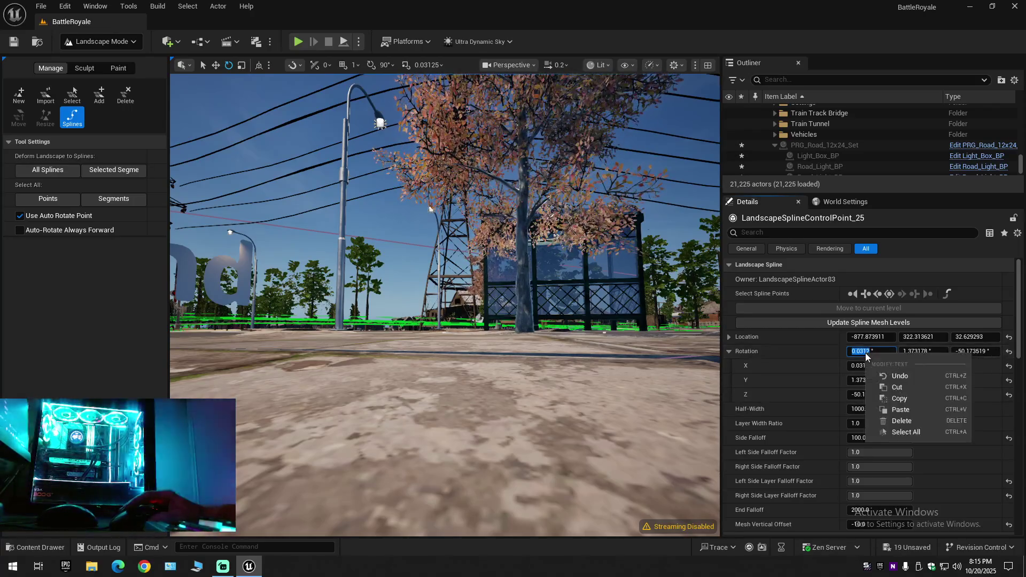
{"action": "left_click", "coordinate": [817, 351]}
{"action": "left_click", "coordinate": [729, 351]}
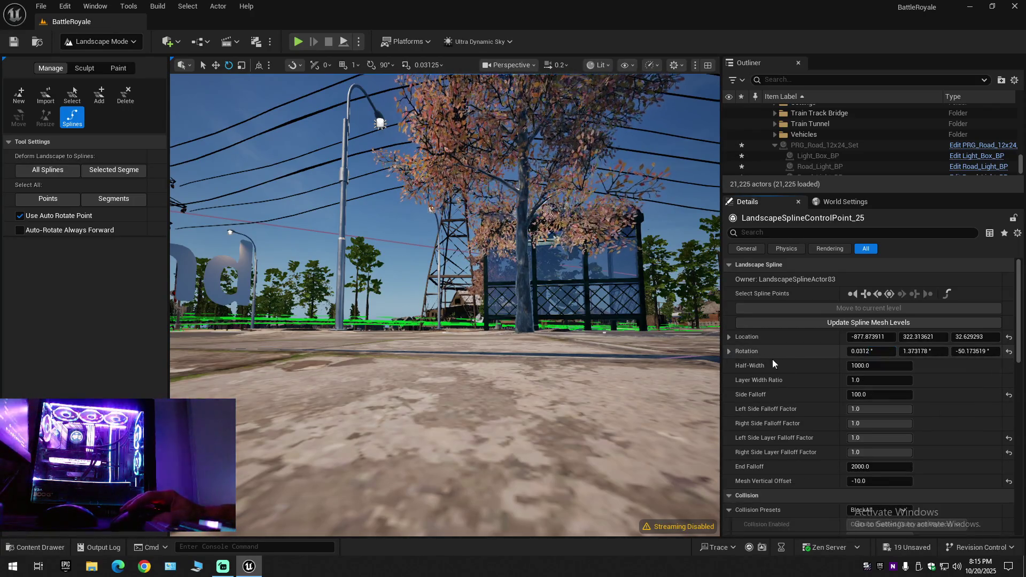
{"action": "left_click", "coordinate": [862, 352]}
{"action": "right_click", "coordinate": [865, 353]}
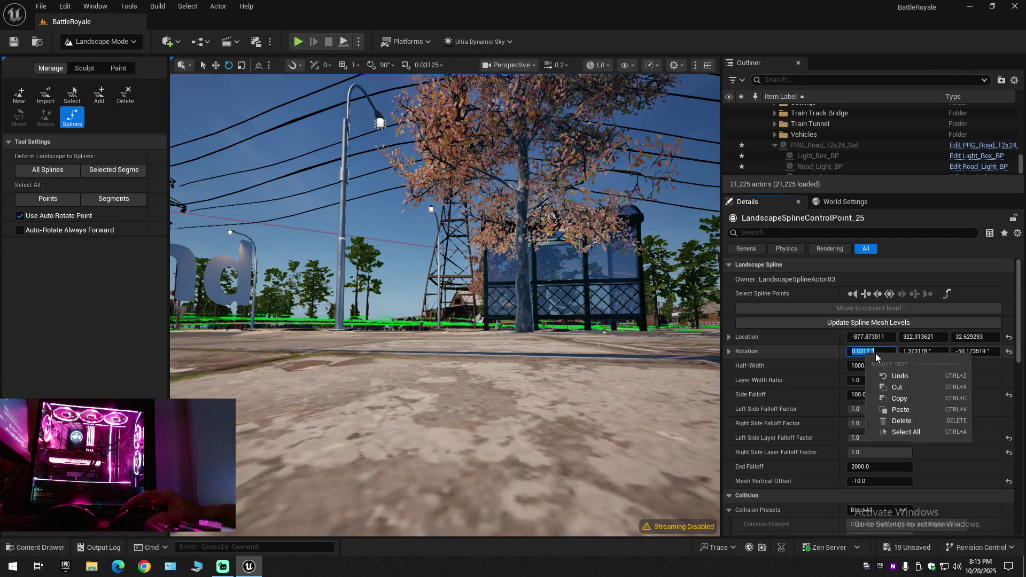
{"action": "left_click", "coordinate": [902, 412]}
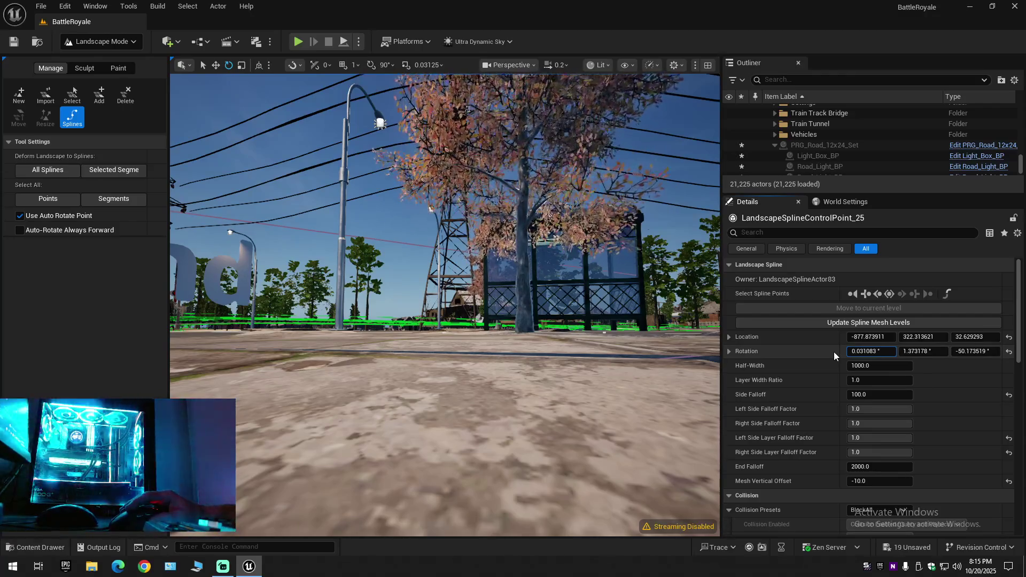
{"action": "key", "text": "Return"}
{"action": "left_click_drag", "start_coordinate": [450, 281], "coordinate": [425, 272]}
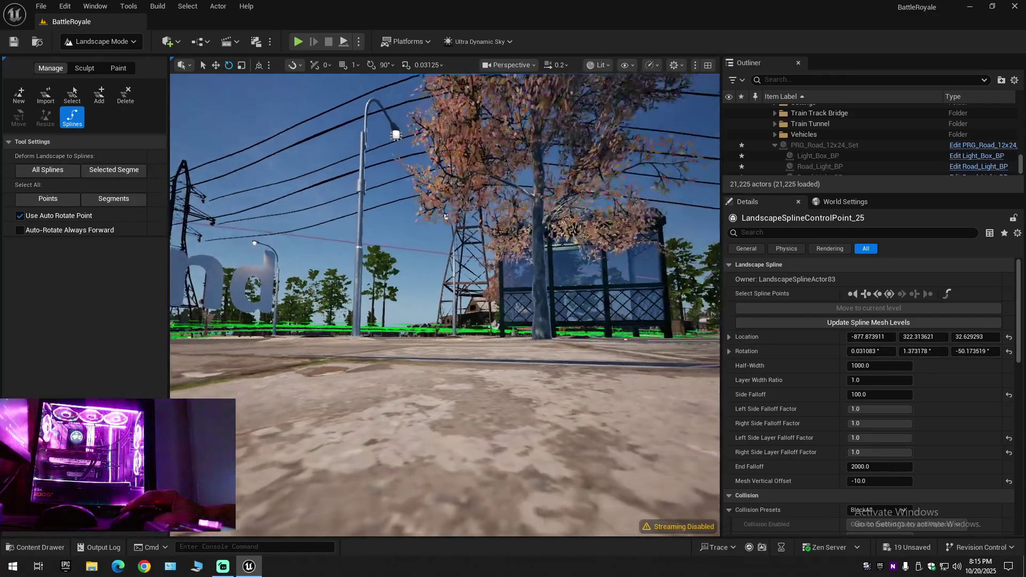
Step: Try a roll of 0.0314°, then paste the original 0.031083° back into the field
{"action": "left_click", "coordinate": [867, 352]}
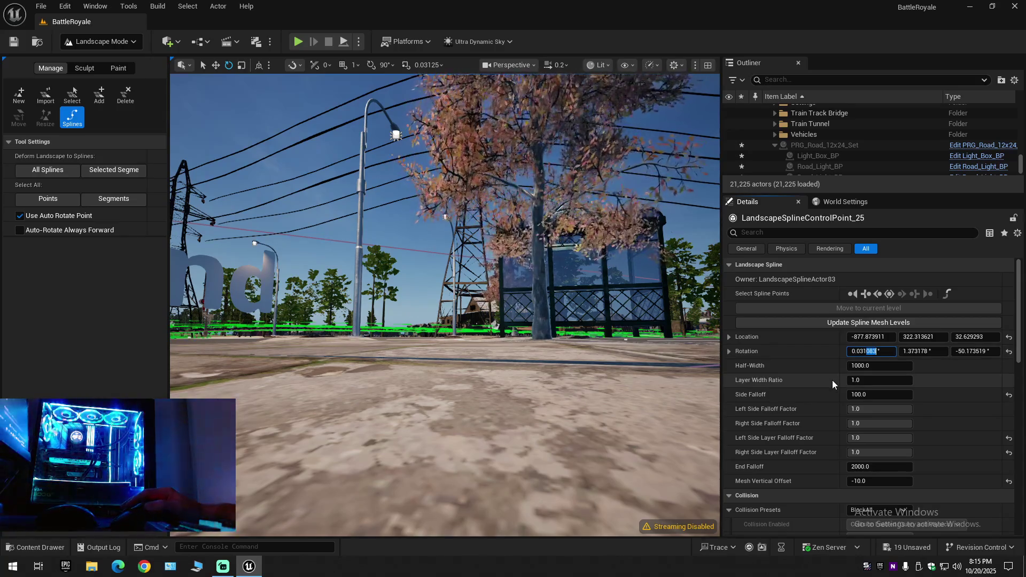
{"action": "type", "text": "400"}
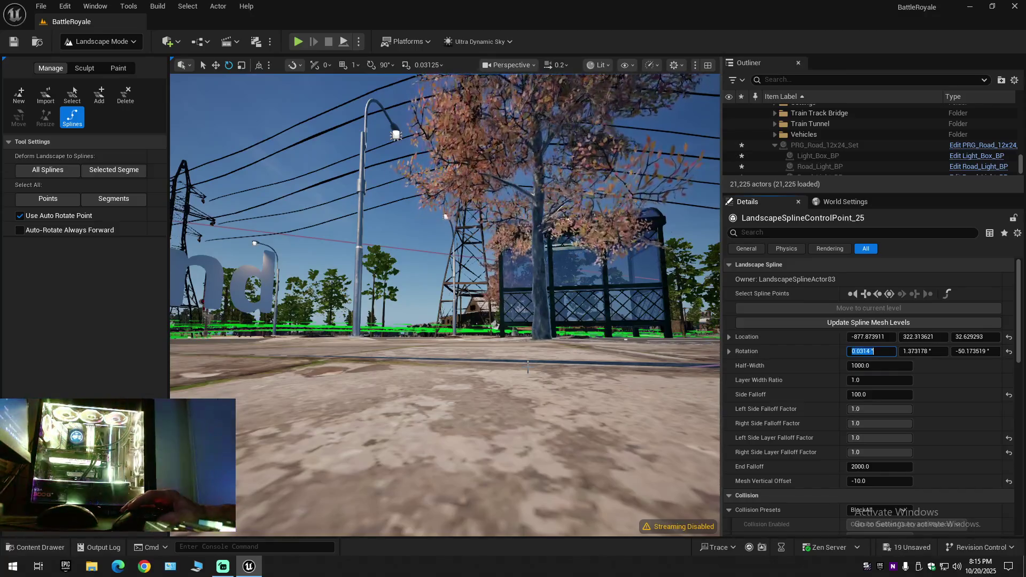
{"action": "key", "text": "Return"}
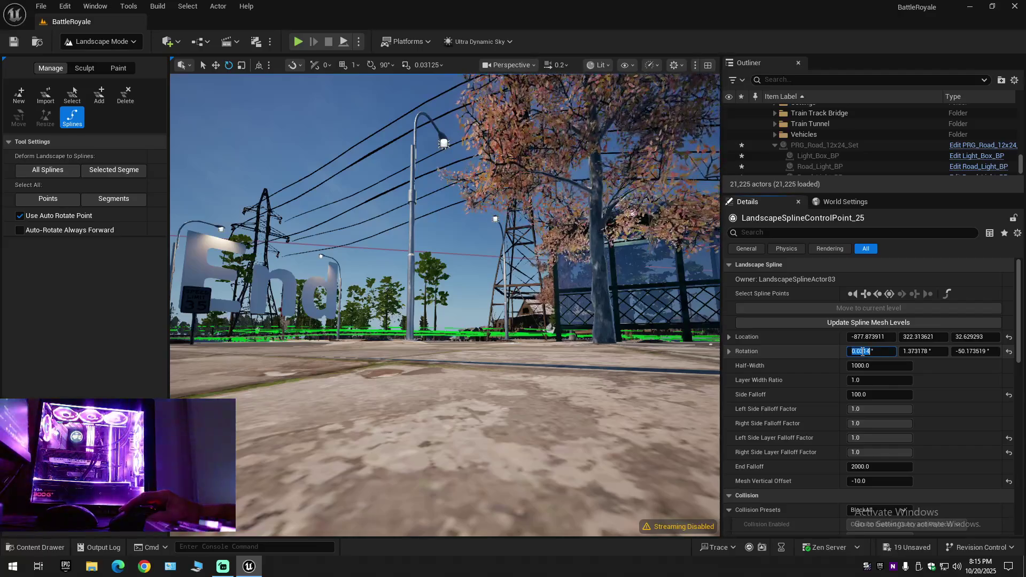
{"action": "right_click", "coordinate": [870, 351]}
{"action": "key", "text": "Escape"}
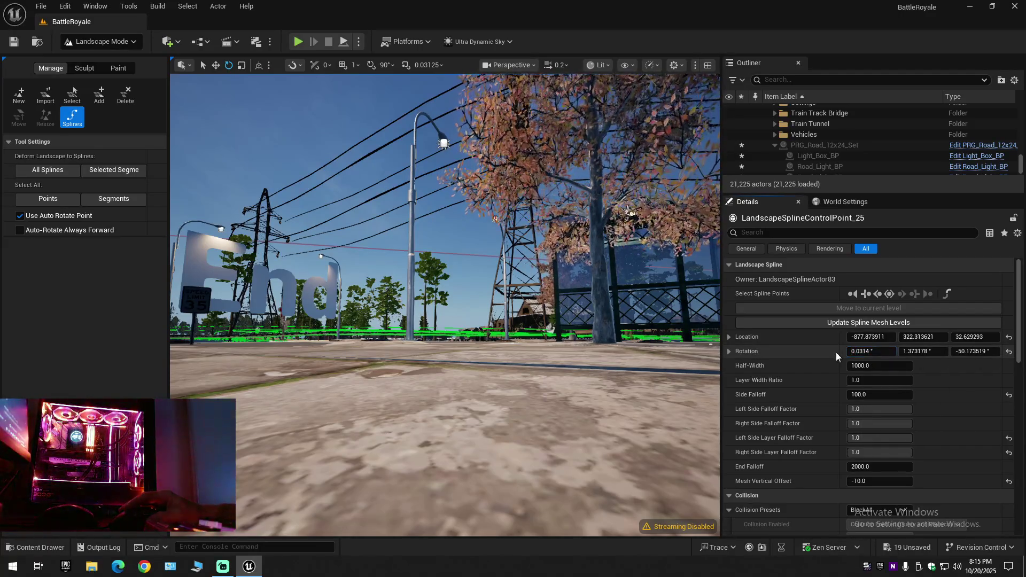
{"action": "right_click", "coordinate": [866, 353]}
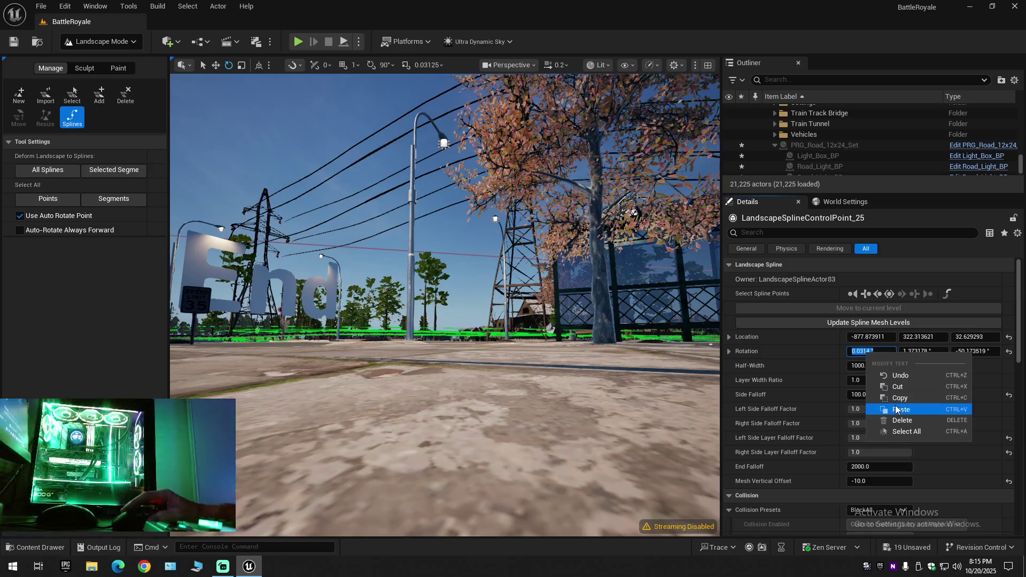
{"action": "left_click", "coordinate": [890, 409]}
Step: Nudge the roll up to 0.071083° and drag it down to -0.018917°
{"action": "left_click", "coordinate": [852, 351]}
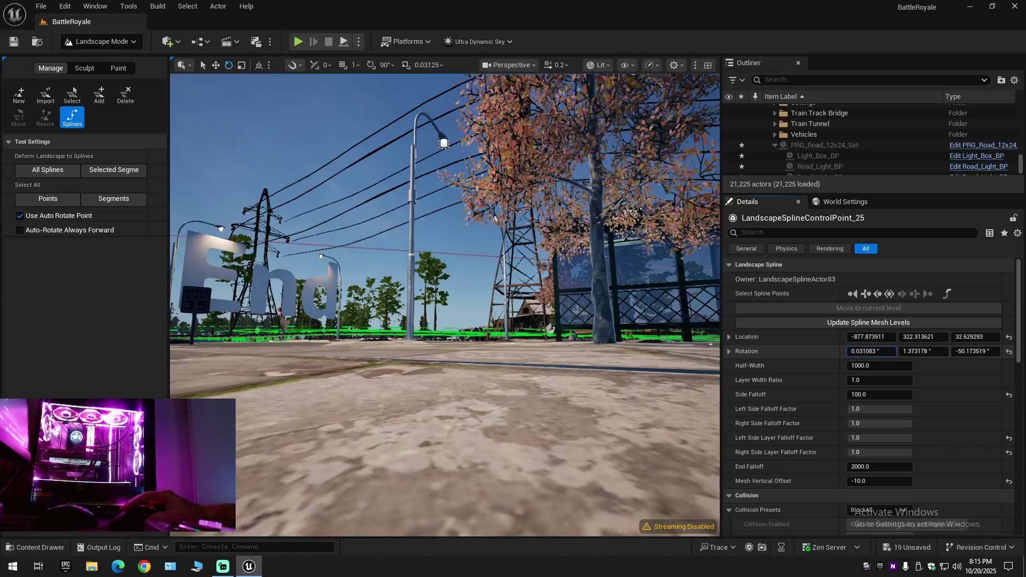
{"action": "key", "text": "Return"}
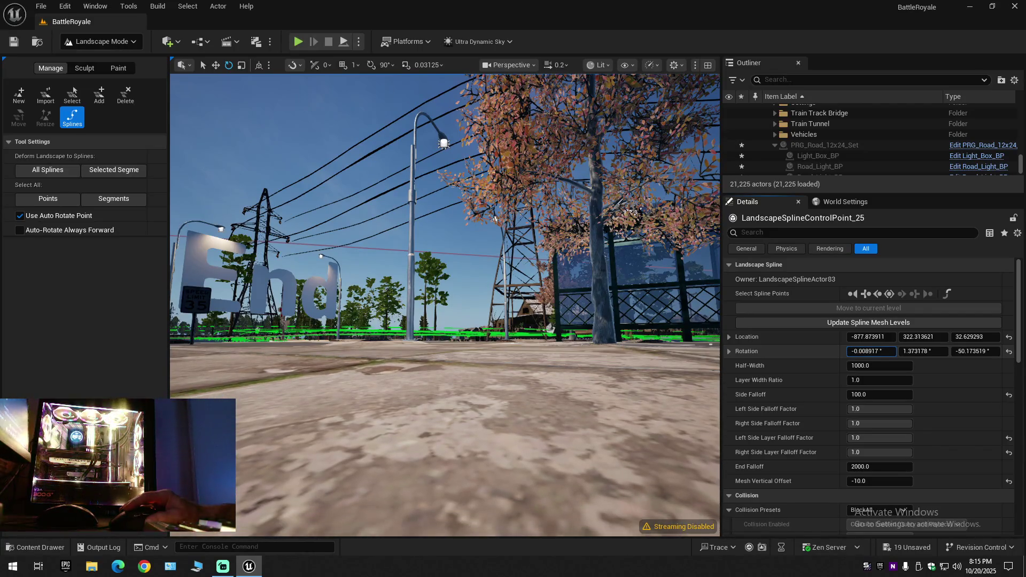
{"action": "left_click_drag", "start_coordinate": [866, 351], "coordinate": [858, 352]}
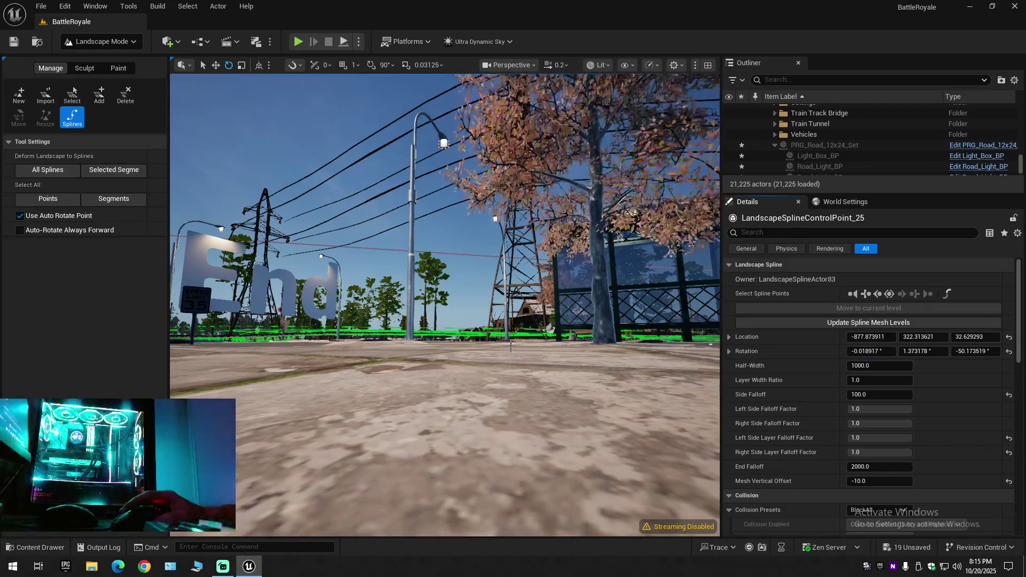
Step: Fly around the junction to inspect where the crosswalk and road edge meet the curb
{"action": "mouse_move", "coordinate": [528, 357]}
{"action": "left_mouse_down"}
{"action": "mouse_move", "coordinate": [401, 321]}
{"action": "mouse_move", "coordinate": [321, 280]}
{"action": "left_mouse_up"}
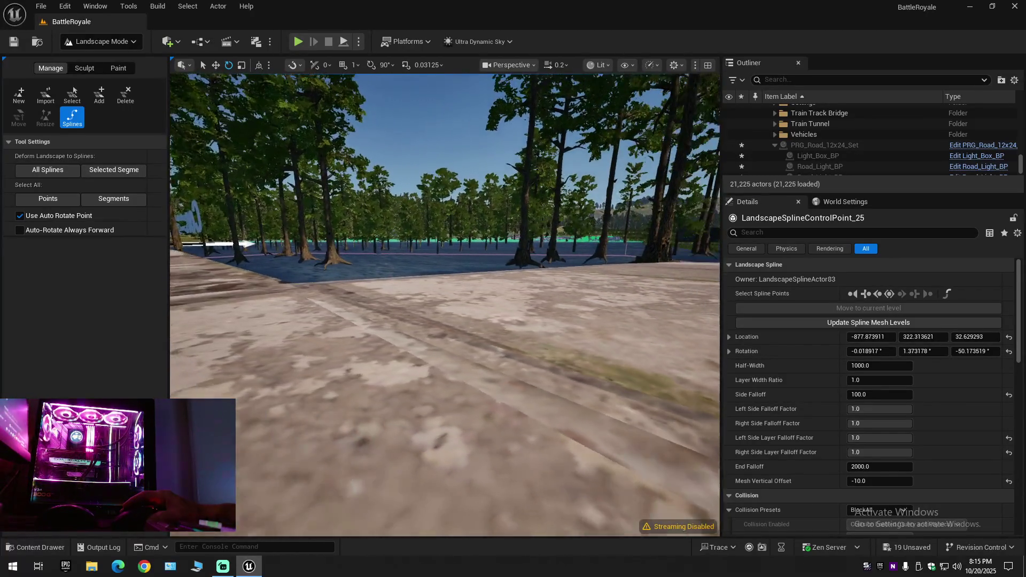
{"action": "left_click_drag", "start_coordinate": [441, 305], "coordinate": [361, 289]}
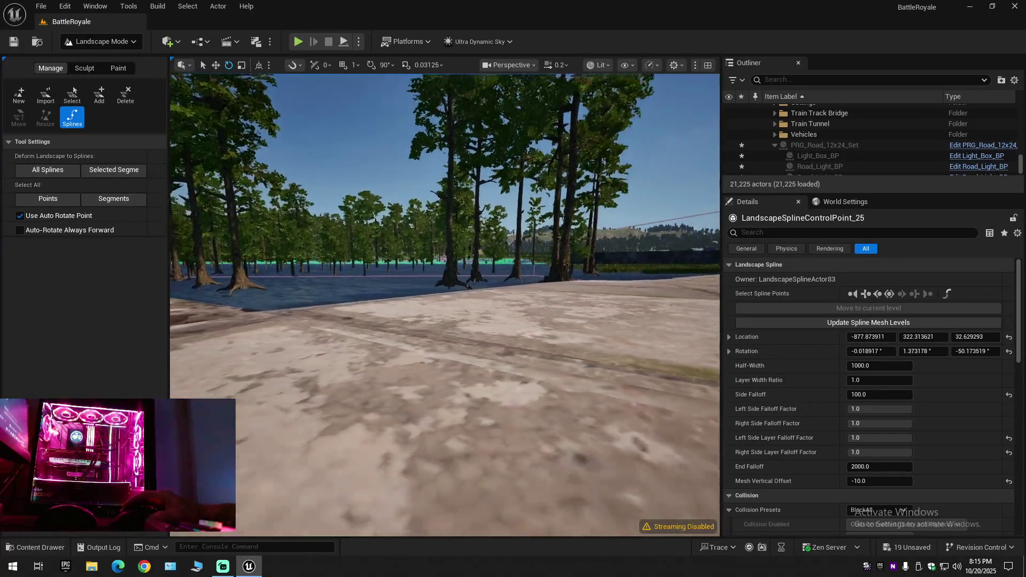
{"action": "left_click_drag", "start_coordinate": [442, 304], "coordinate": [361, 289]}
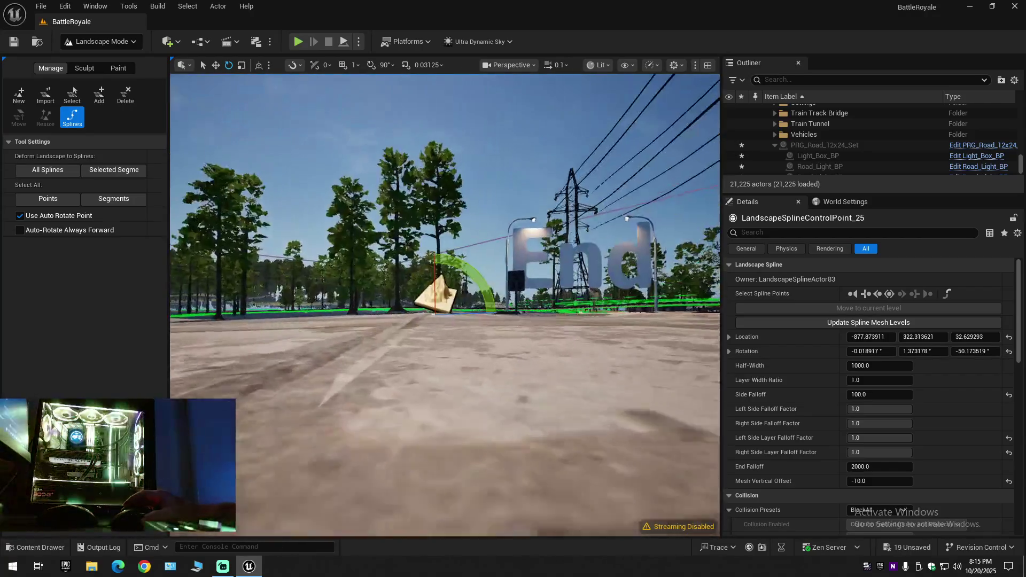
{"action": "left_click_drag", "start_coordinate": [441, 304], "coordinate": [361, 288]}
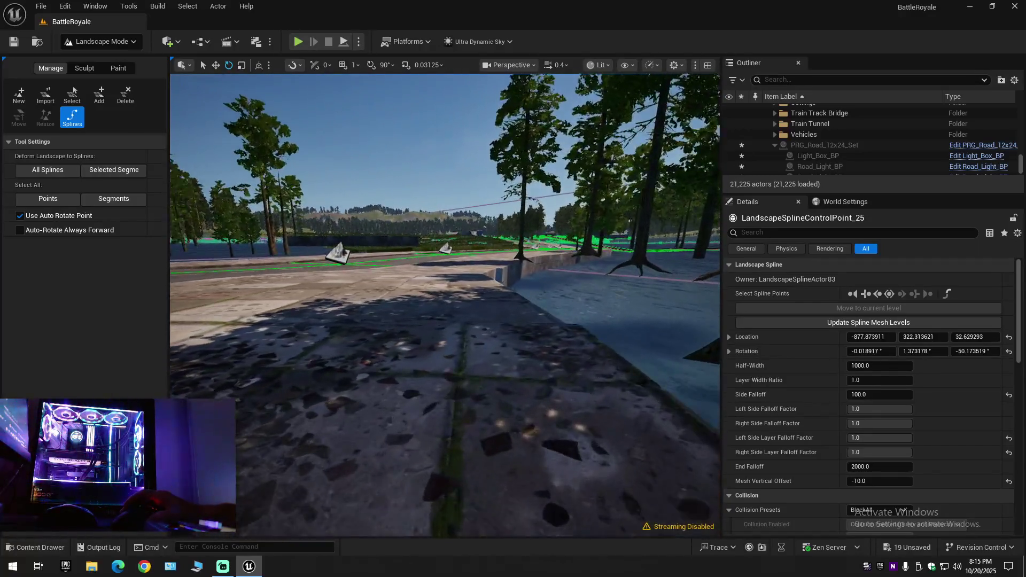
{"action": "left_click_drag", "start_coordinate": [442, 305], "coordinate": [361, 289]}
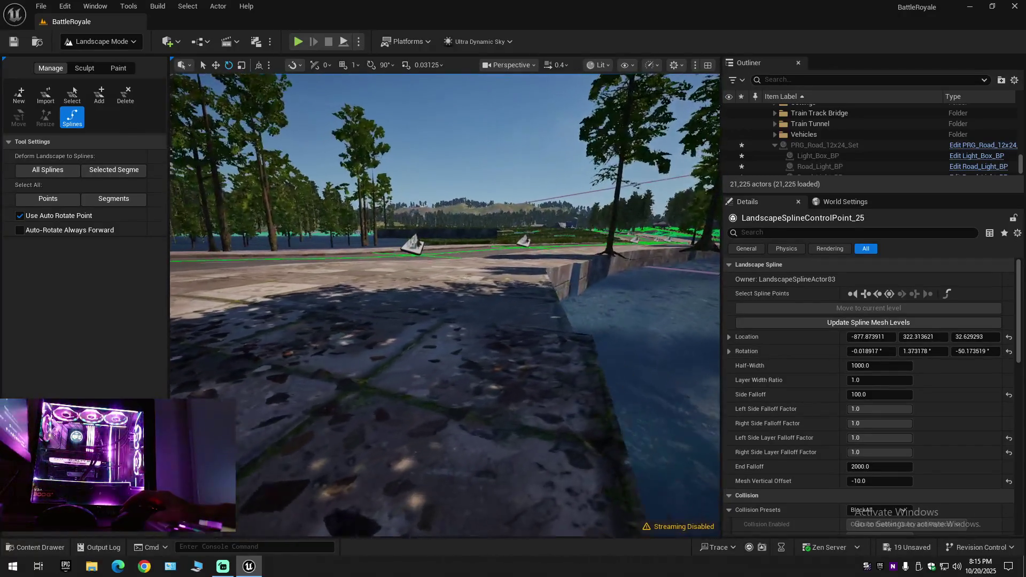
{"action": "left_click_drag", "start_coordinate": [441, 305], "coordinate": [361, 289]}
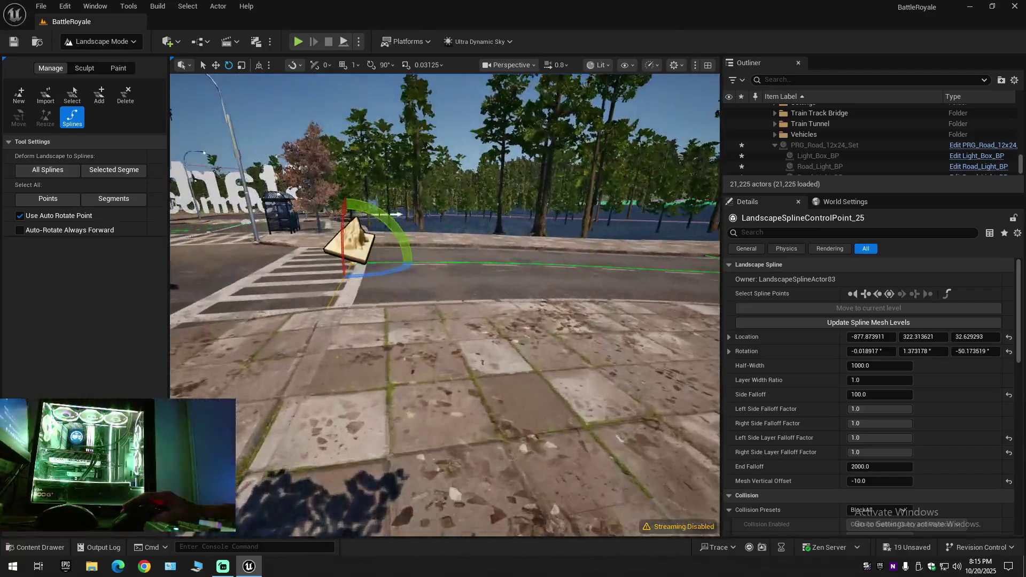
{"action": "left_click_drag", "start_coordinate": [442, 305], "coordinate": [362, 289]}
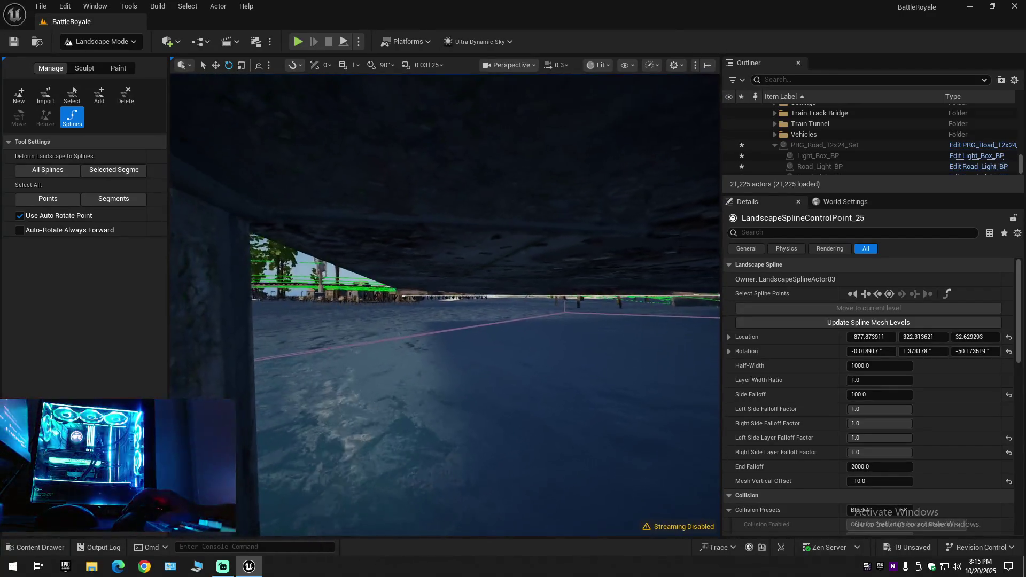
{"action": "mouse_move", "coordinate": [441, 306]}
{"action": "left_mouse_down"}
{"action": "mouse_move", "coordinate": [401, 289]}
{"action": "mouse_move", "coordinate": [660, 338]}
{"action": "left_mouse_up"}
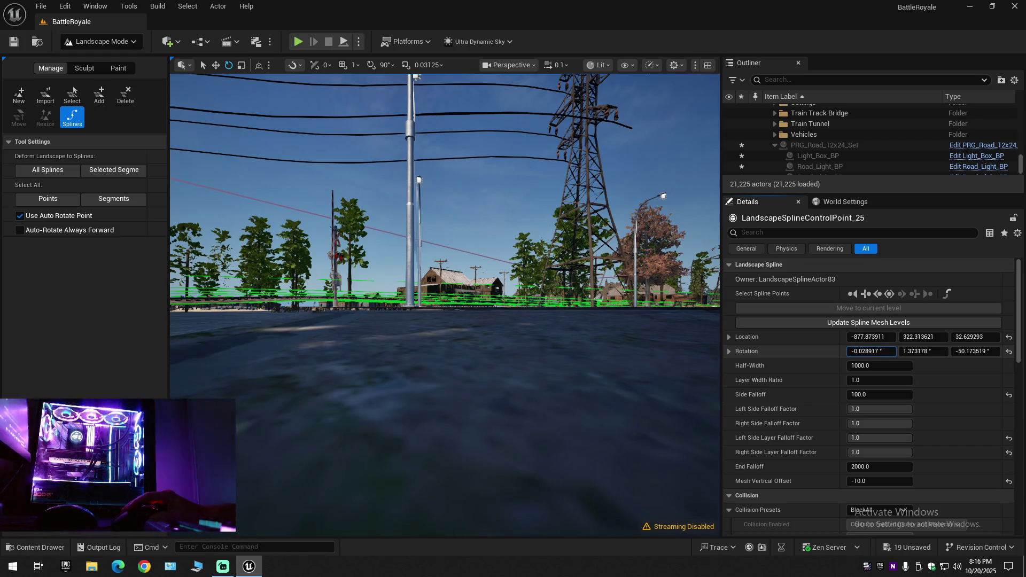
Step: Drag the control point's roll up to about 0.011083°
{"action": "left_click_drag", "start_coordinate": [867, 351], "coordinate": [871, 351]}
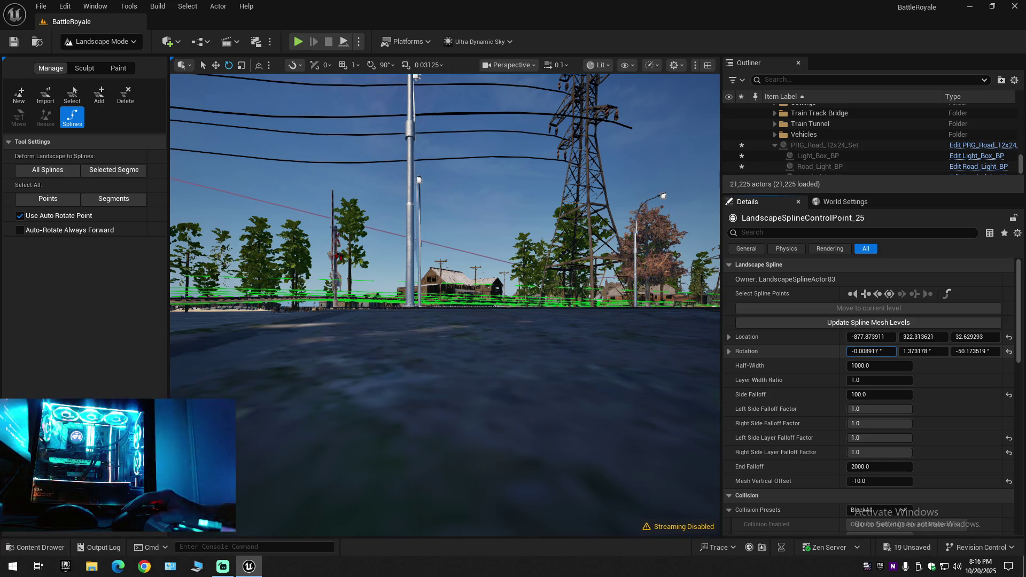
{"action": "left_click_drag", "start_coordinate": [866, 351], "coordinate": [871, 352]}
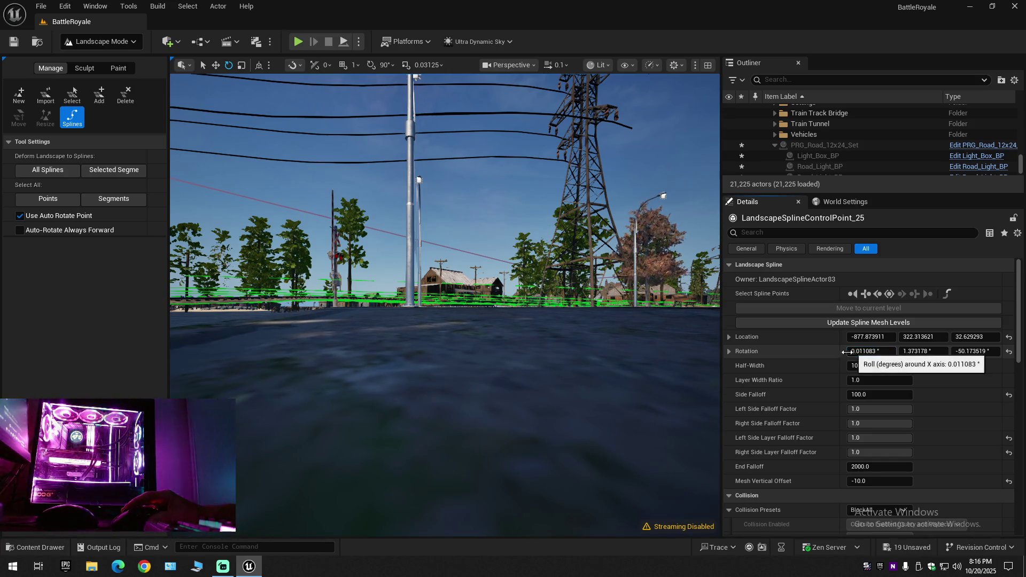
{"action": "key", "text": "w"}
Step: Revert the roll to -0.008917° while flying the view across the junction and sidewalk
{"action": "key", "text": "w"}
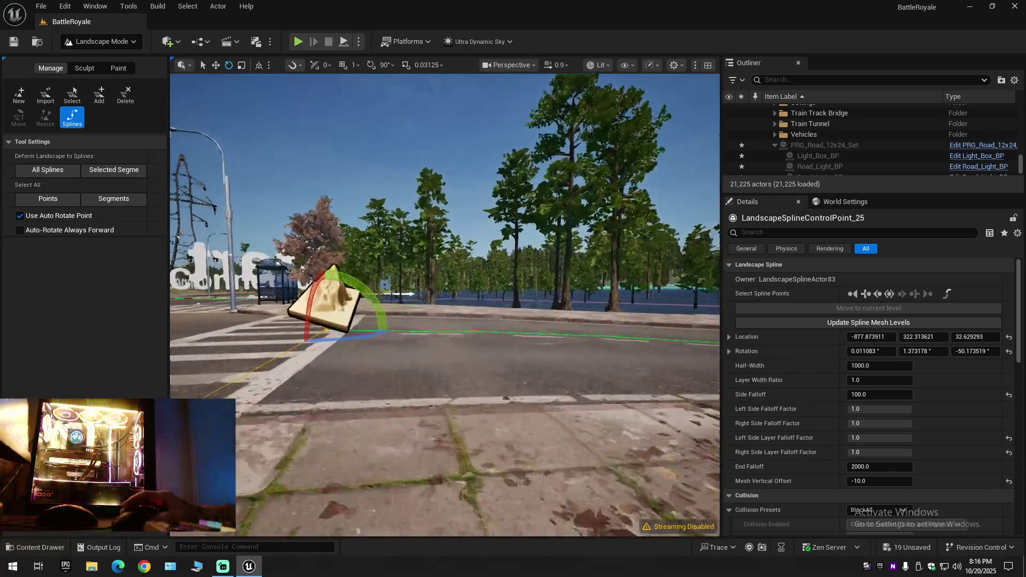
{"action": "key", "text": "w"}
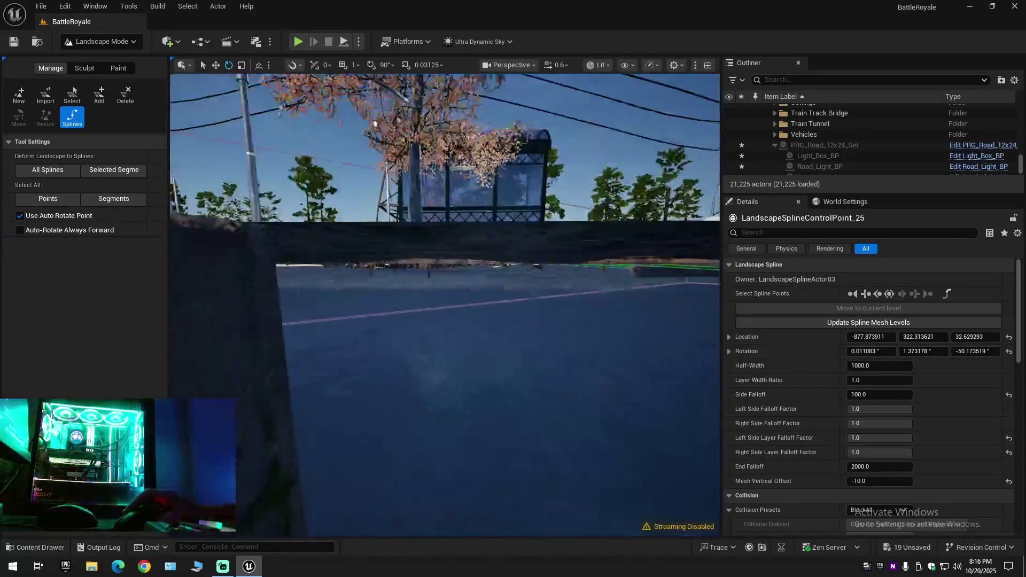
{"action": "key", "text": "w"}
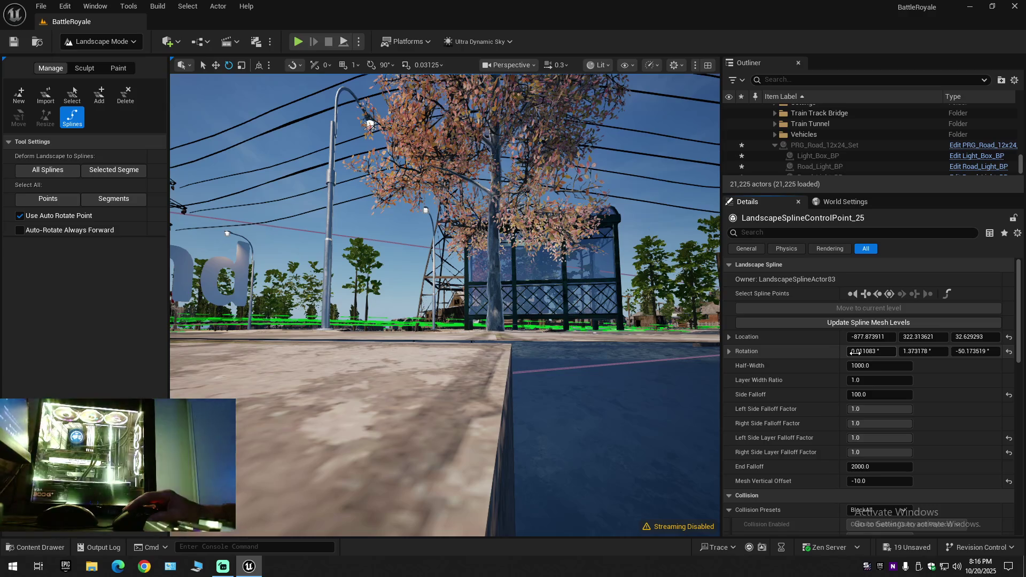
{"action": "key", "text": "w"}
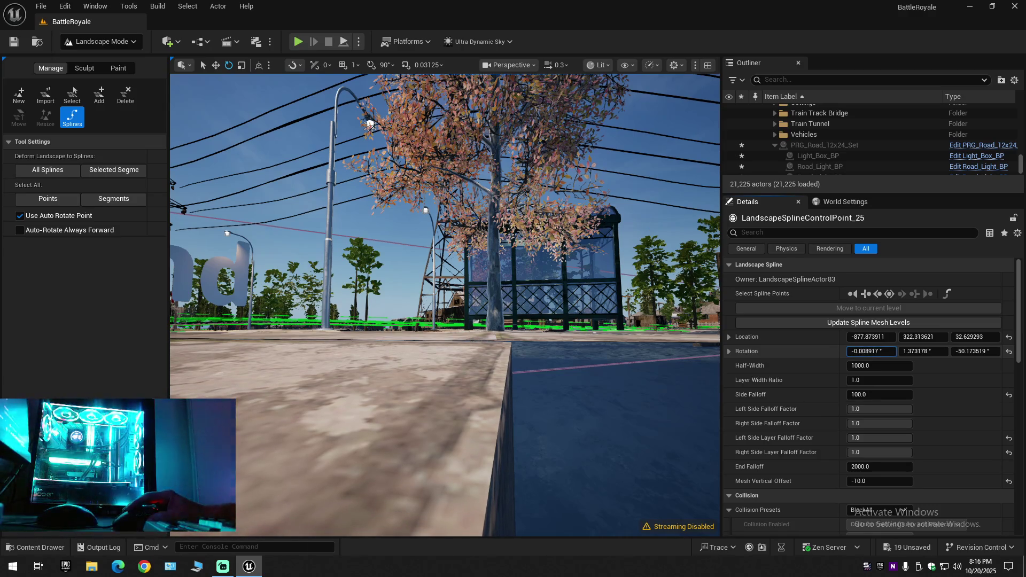
{"action": "key", "text": "w"}
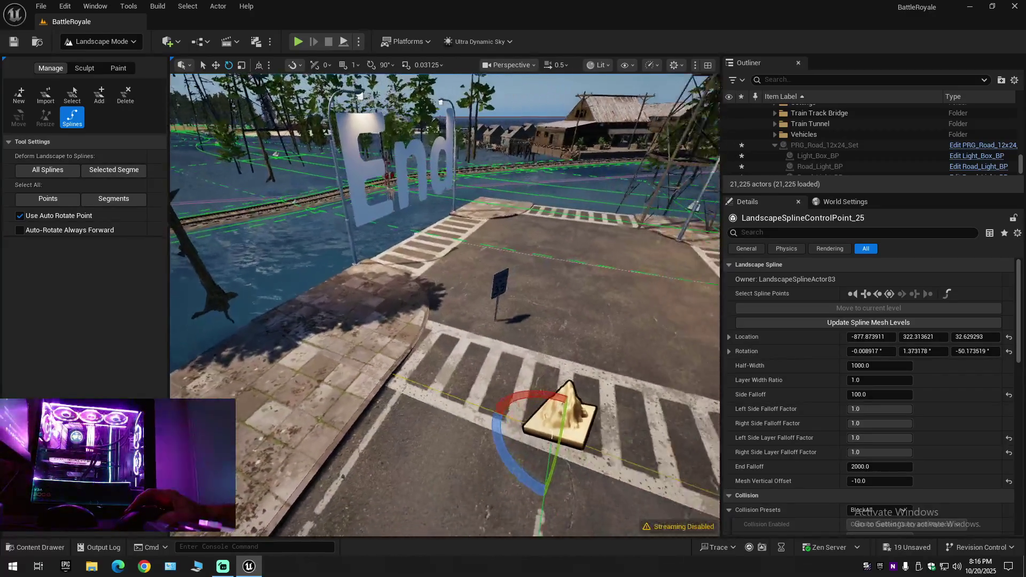
{"action": "key", "text": "w"}
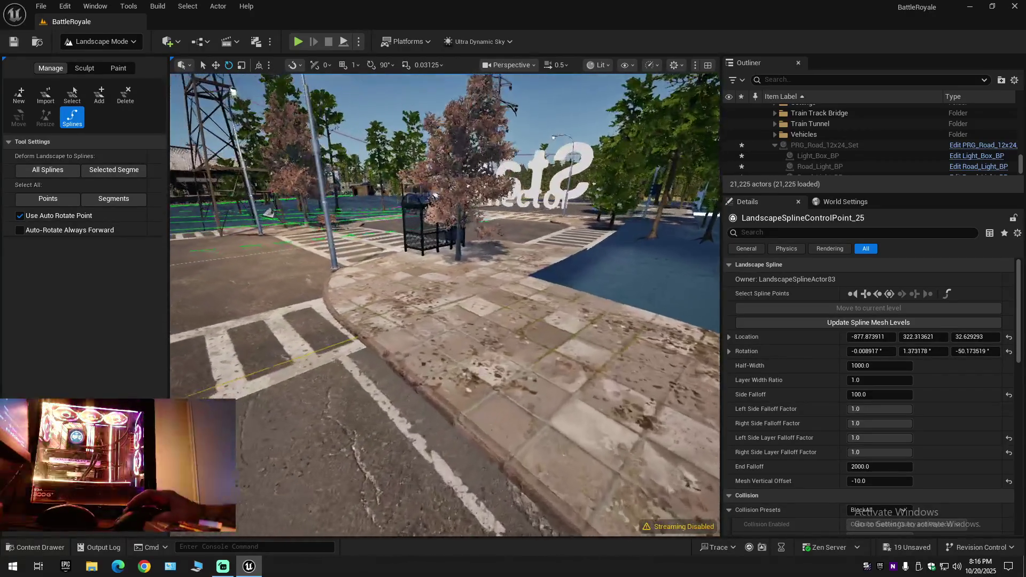
{"action": "key", "text": "w"}
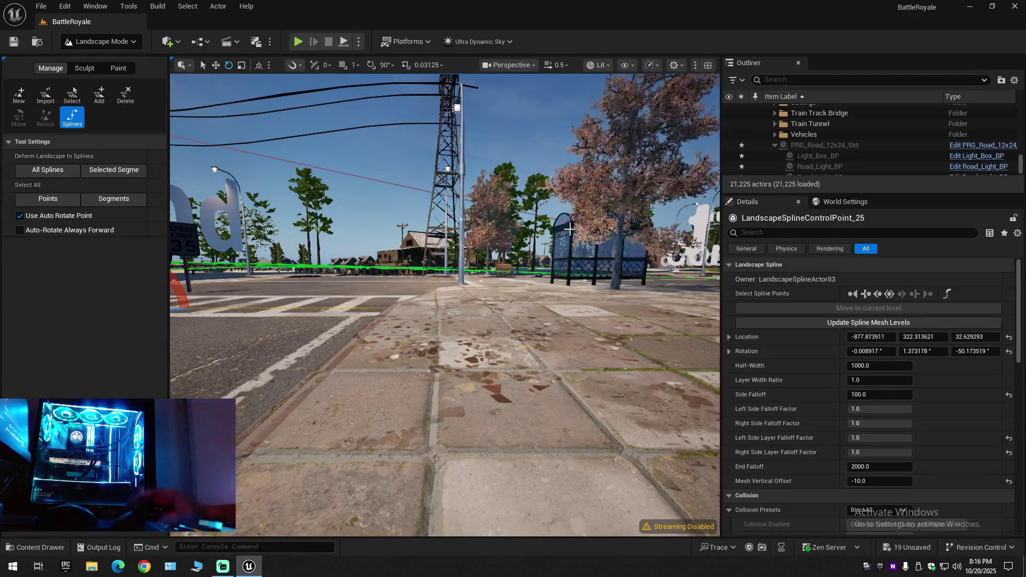
Step: Collapse the whole Outliner hierarchy and expand BattleRoyale to its top-level folders
{"action": "left_click", "coordinate": [1016, 80]}
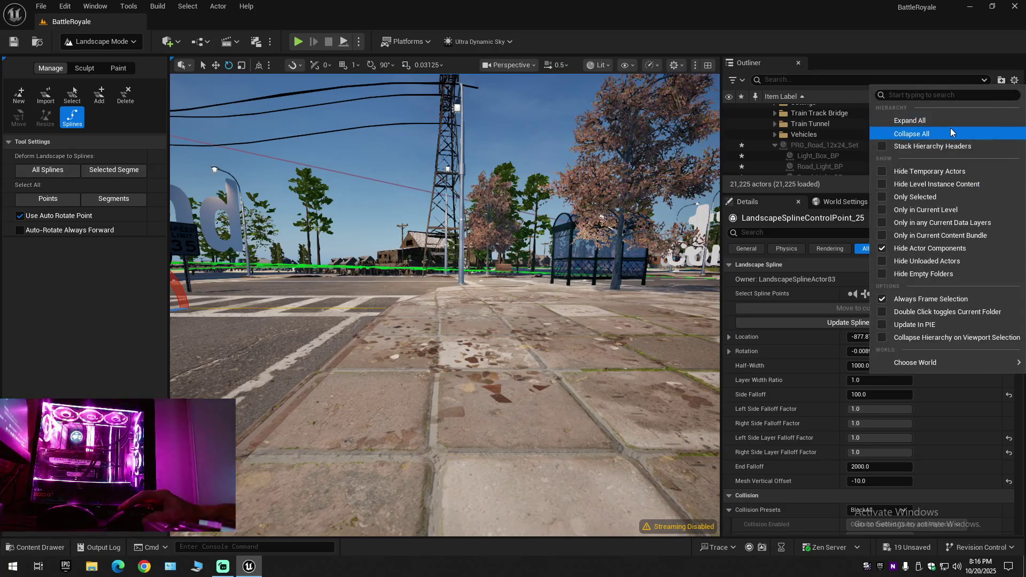
{"action": "left_click", "coordinate": [906, 133]}
{"action": "left_click", "coordinate": [777, 109]}
{"action": "left_click_drag", "start_coordinate": [442, 281], "coordinate": [562, 241]}
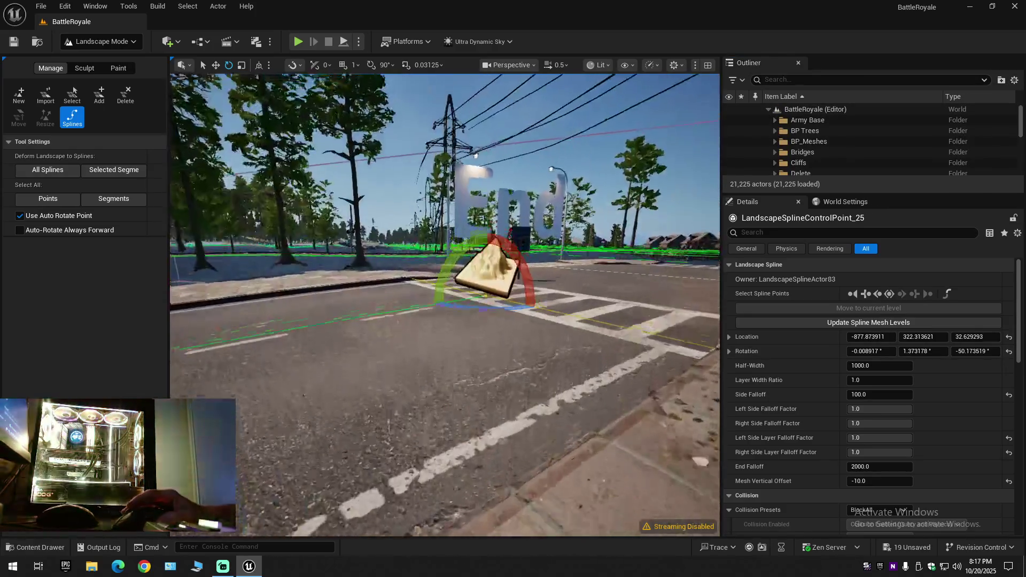
Step: Fly along the road spline down to the crosswalk and deselect the spline control point
{"action": "left_click_drag", "start_coordinate": [441, 280], "coordinate": [442, 241]}
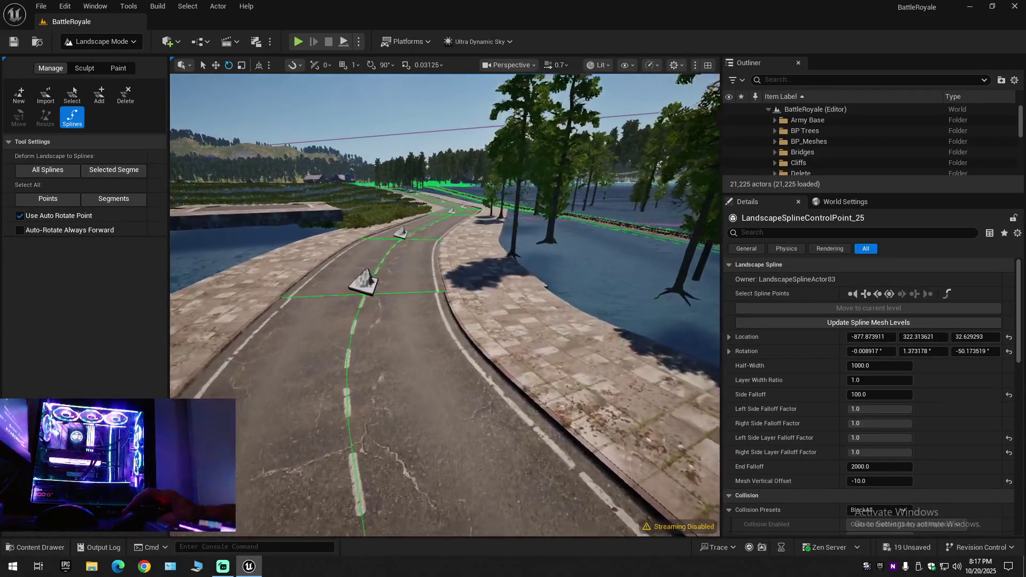
{"action": "mouse_move", "coordinate": [441, 282]}
{"action": "left_mouse_down"}
{"action": "mouse_move", "coordinate": [482, 265]}
{"action": "mouse_move", "coordinate": [361, 265]}
{"action": "left_mouse_up"}
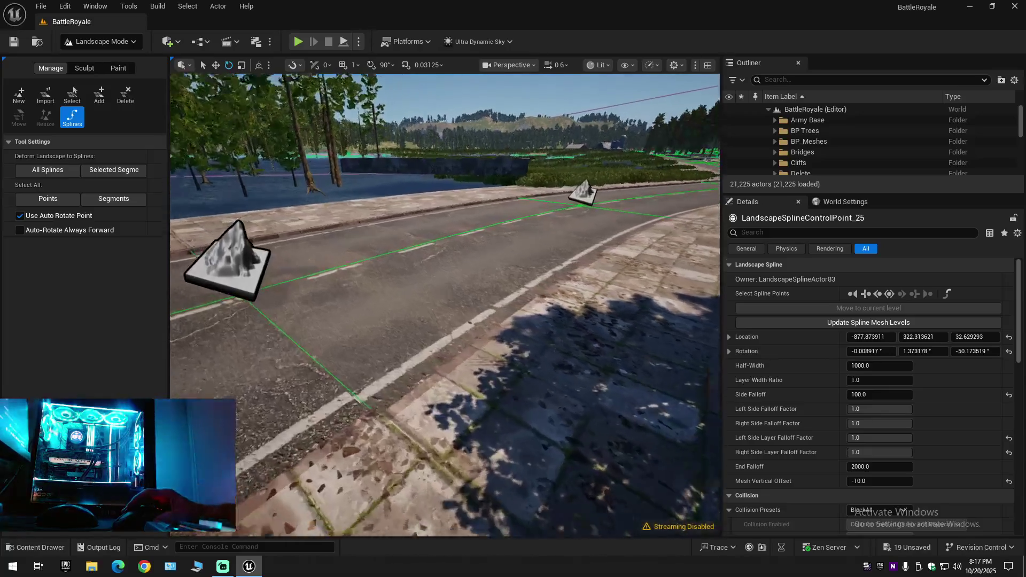
{"action": "mouse_move", "coordinate": [442, 281]}
{"action": "left_mouse_down"}
{"action": "mouse_move", "coordinate": [401, 257]}
{"action": "mouse_move", "coordinate": [402, 240]}
{"action": "left_mouse_up"}
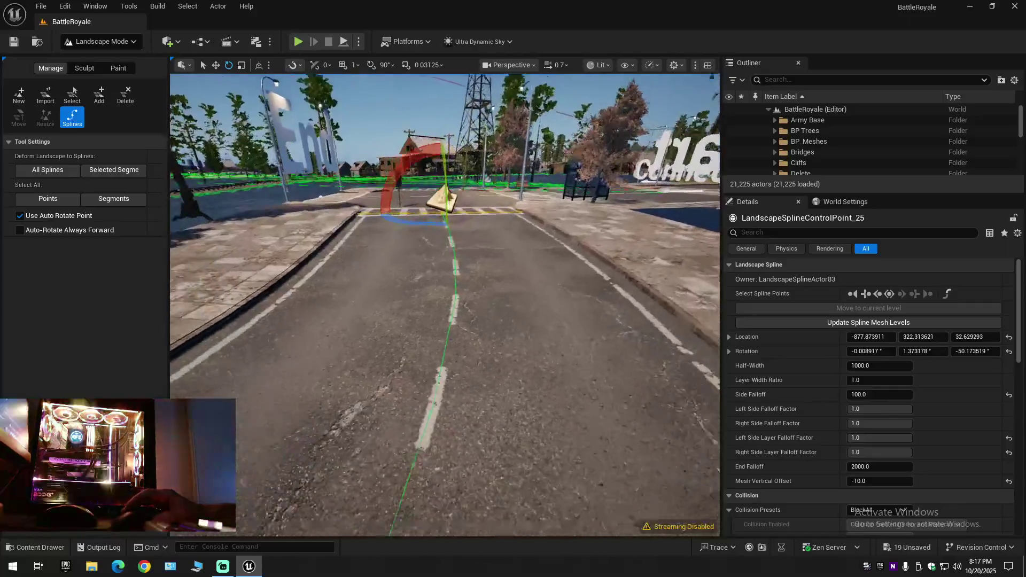
{"action": "left_click_drag", "start_coordinate": [441, 281], "coordinate": [417, 337]}
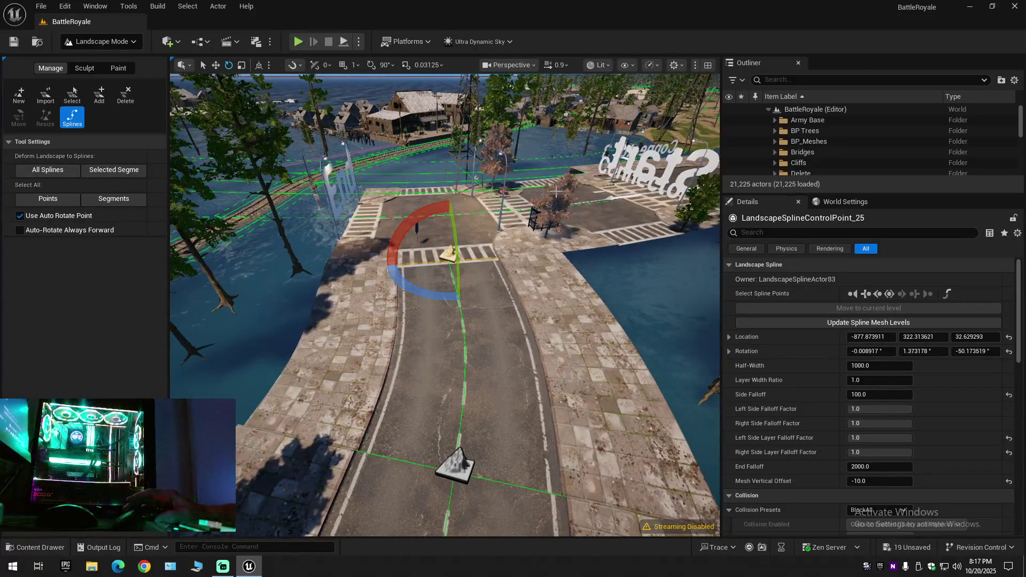
{"action": "left_click_drag", "start_coordinate": [454, 282], "coordinate": [449, 322]}
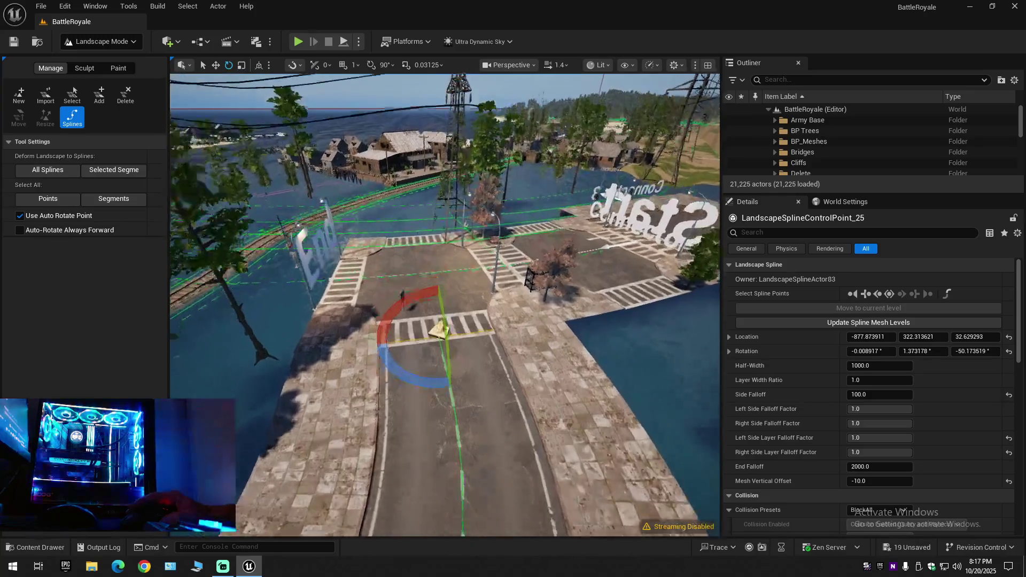
{"action": "key", "text": "Escape"}
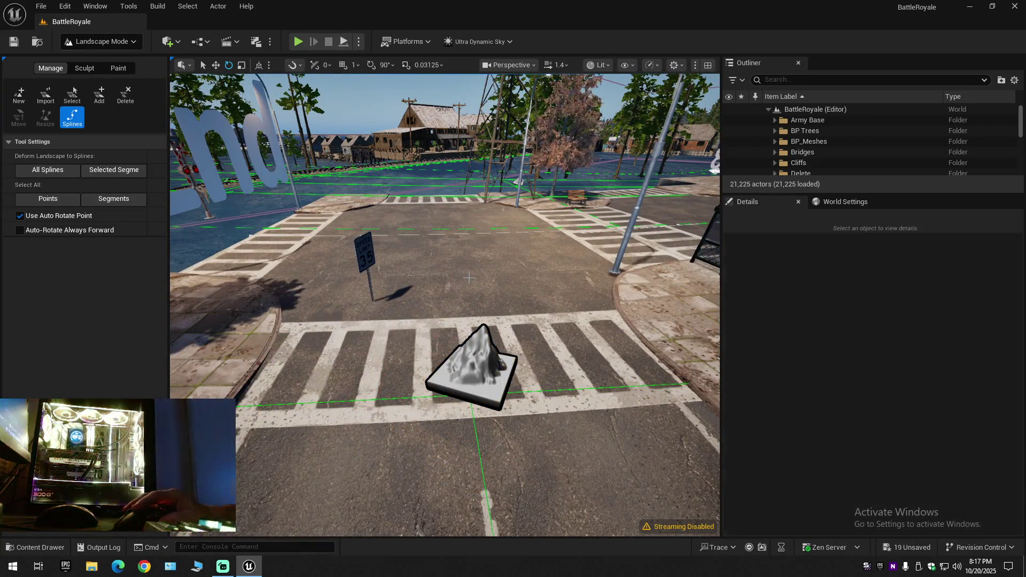
{"action": "left_click", "coordinate": [132, 42]}
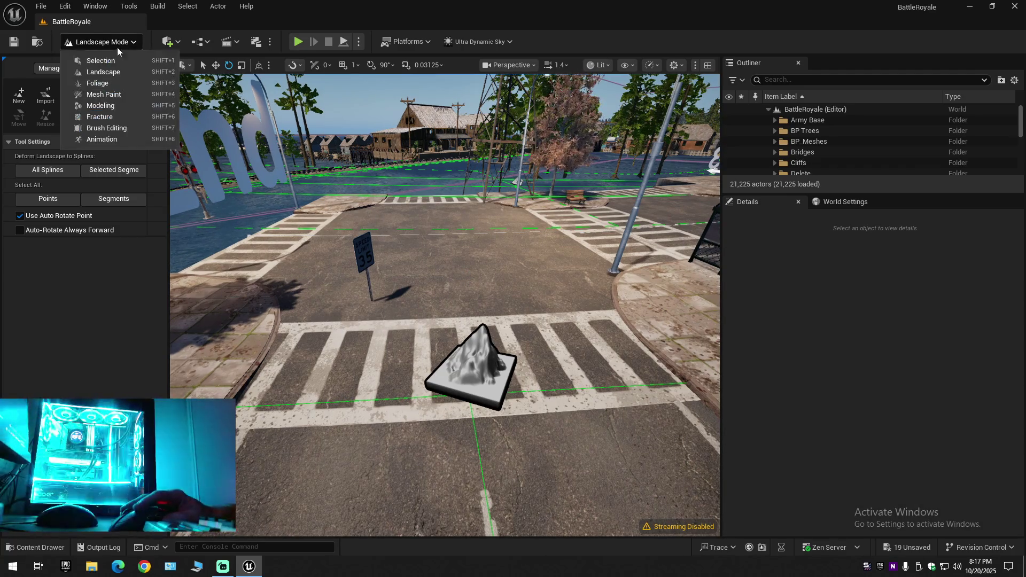
Step: Switch to Selection Mode, select the PRG_Road_12x24_Set road and show its spline component's transform
{"action": "left_click", "coordinate": [96, 54]}
{"action": "left_click", "coordinate": [341, 216]}
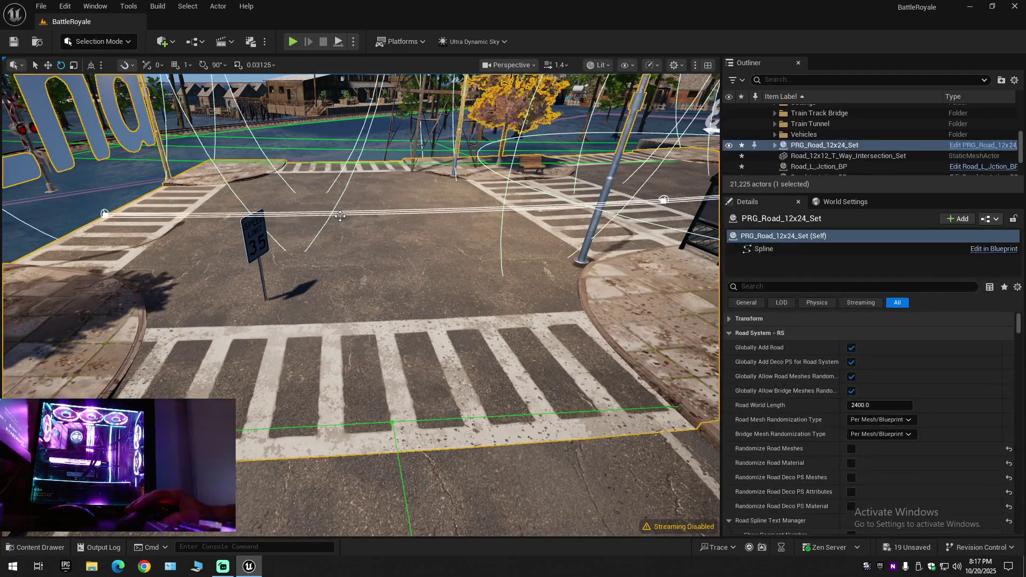
{"action": "mouse_move", "coordinate": [440, 294]}
{"action": "left_mouse_down"}
{"action": "mouse_move", "coordinate": [440, 321]}
{"action": "mouse_move", "coordinate": [439, 290]}
{"action": "left_mouse_up"}
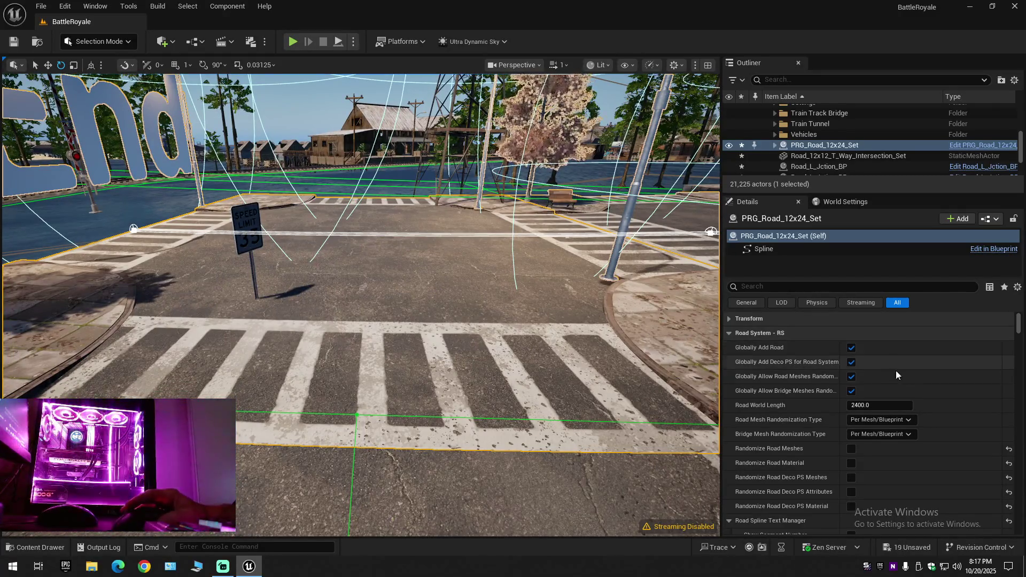
{"action": "left_click", "coordinate": [783, 248]}
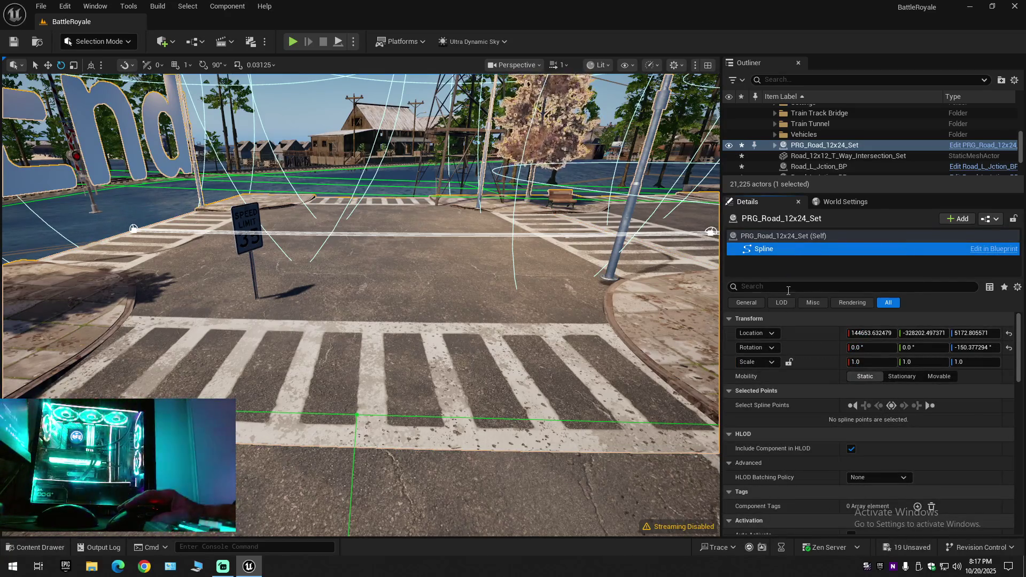
{"action": "left_click_drag", "start_coordinate": [554, 317], "coordinate": [386, 301]}
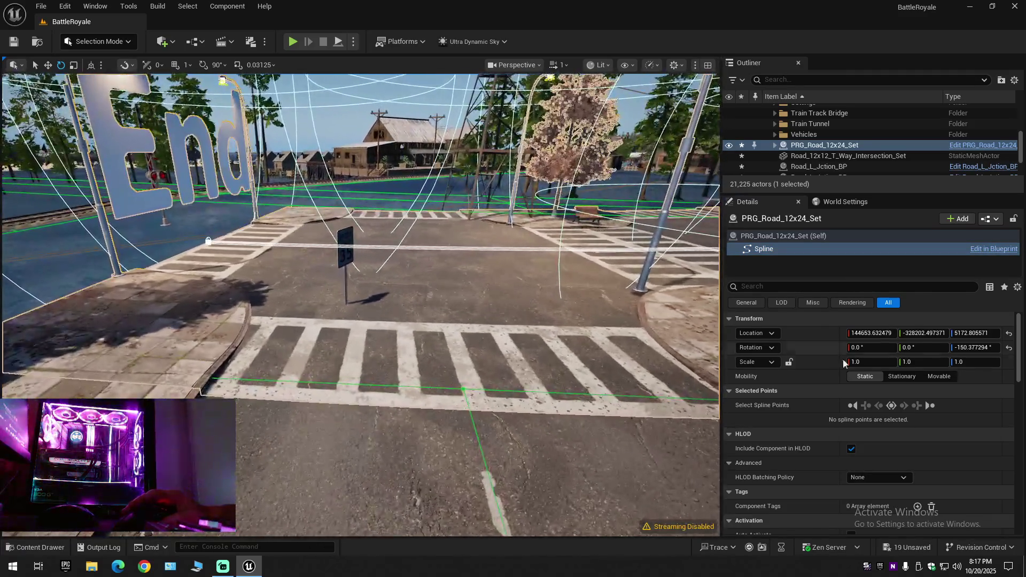
Step: Set the road spline's X location to 144661 after trying 144658 and 144649
{"action": "double_click", "coordinate": [873, 333]}
{"action": "type", "text": "144658"}
{"action": "key", "text": "Return"}
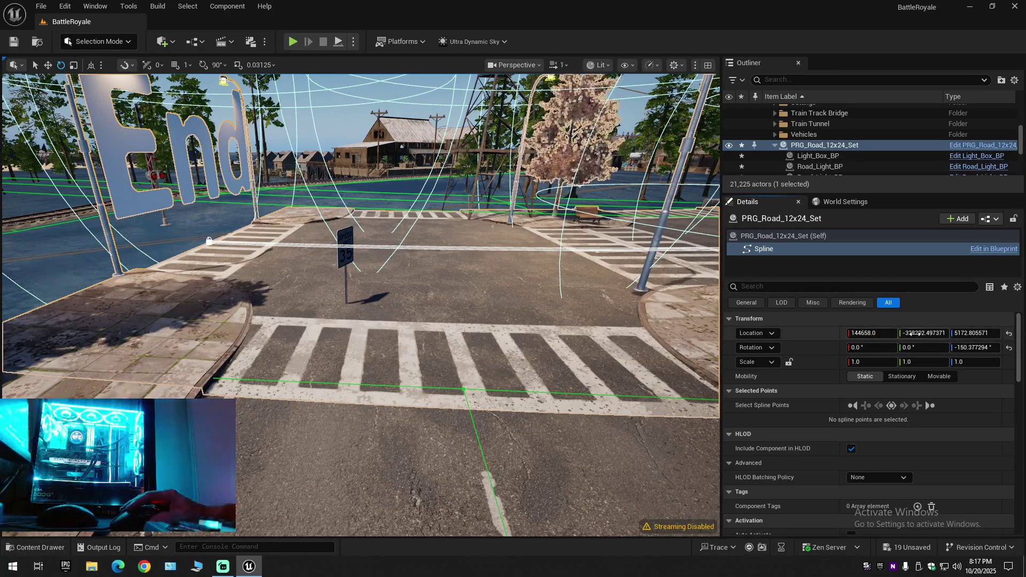
{"action": "type", "text": "144661"}
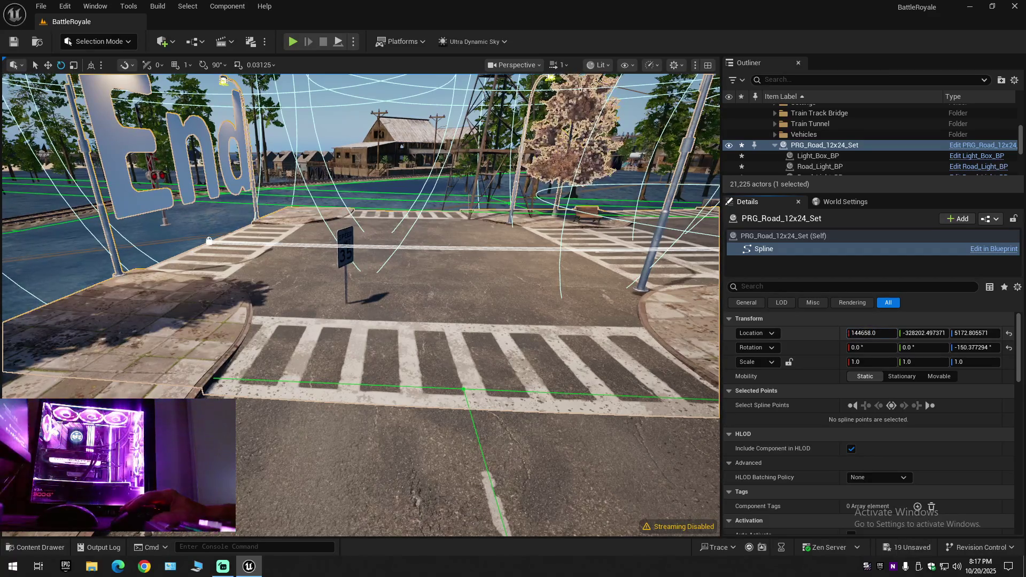
{"action": "key", "text": "Return"}
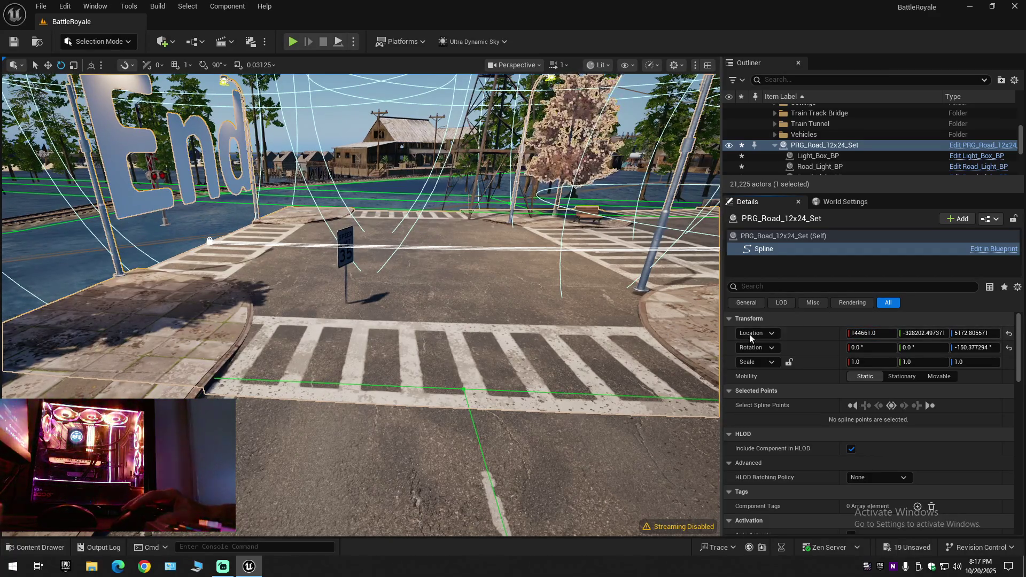
{"action": "key", "text": "ctrl+z"}
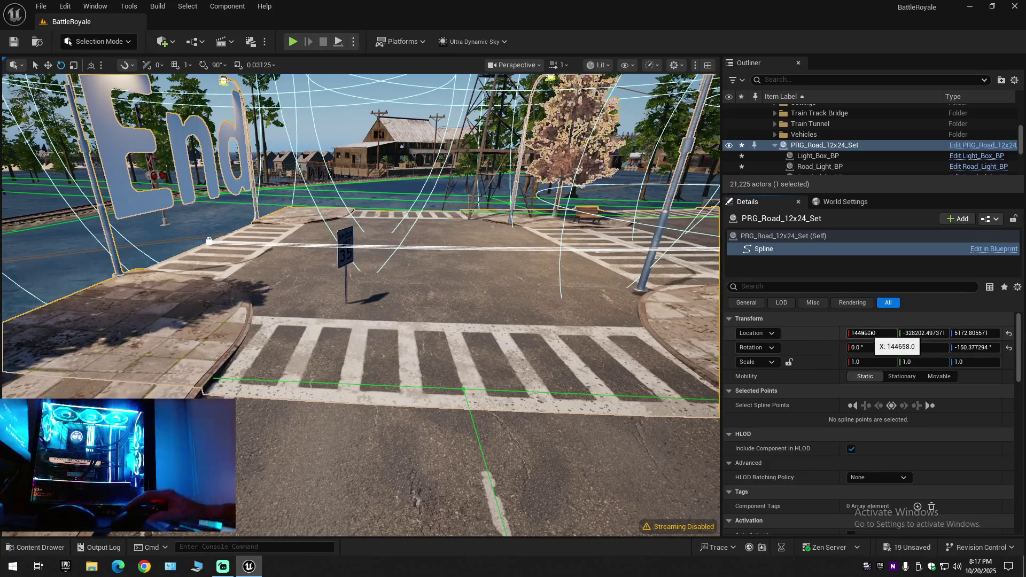
{"action": "left_click_drag", "start_coordinate": [864, 333], "coordinate": [126, 335]}
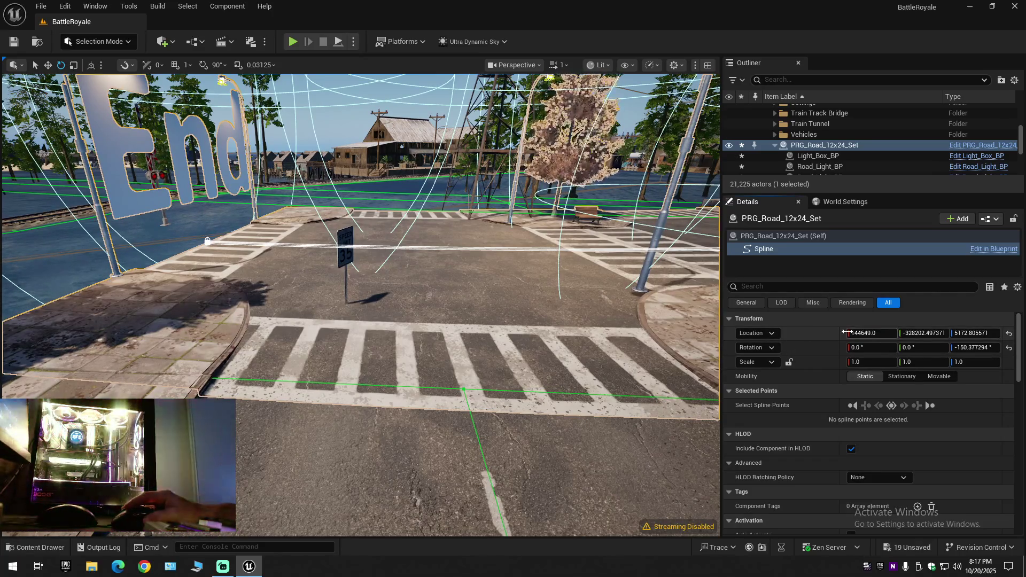
{"action": "right_click", "coordinate": [362, 305]}
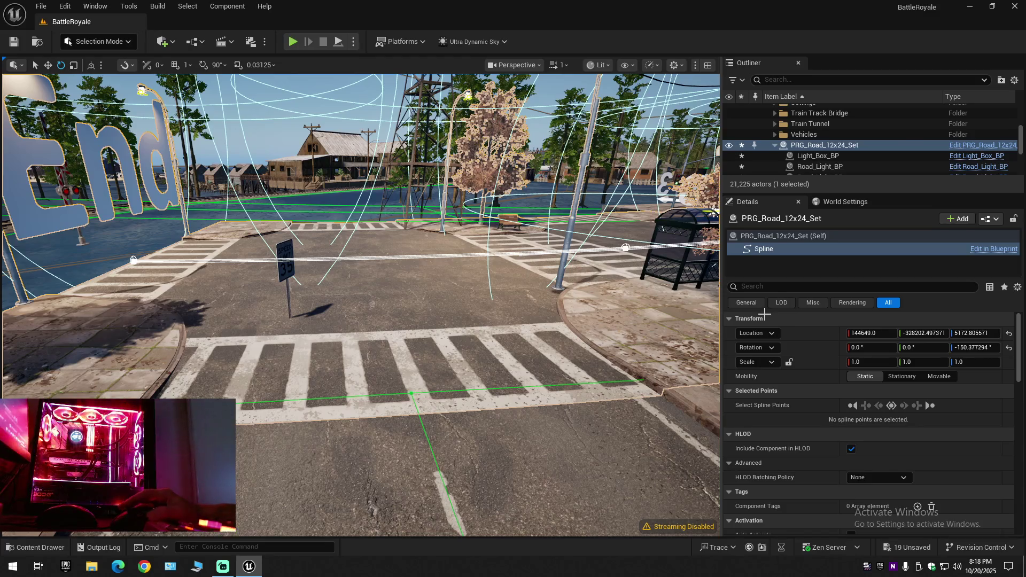
{"action": "key", "text": "ctrl+z"}
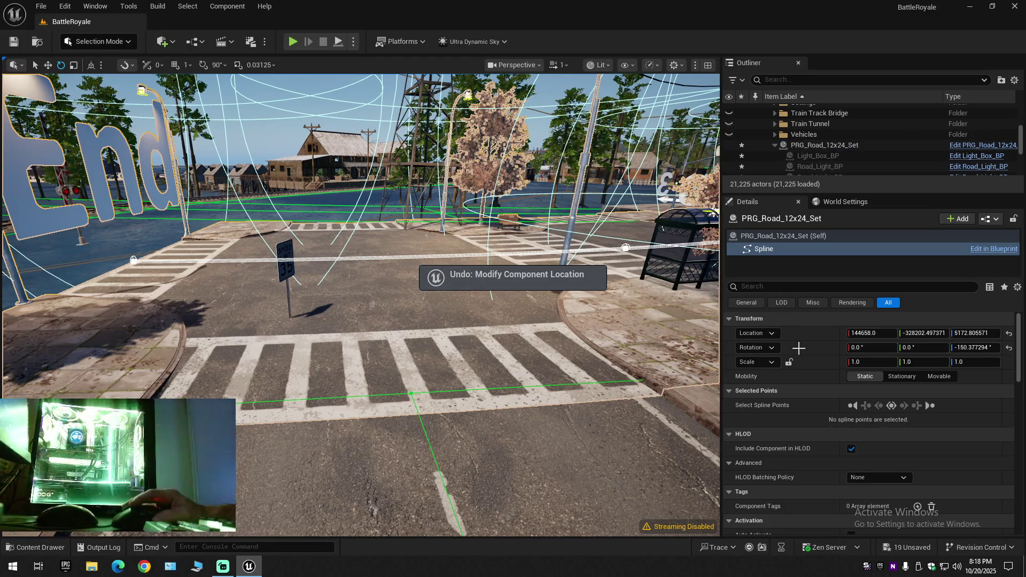
{"action": "key", "text": "ctrl+z"}
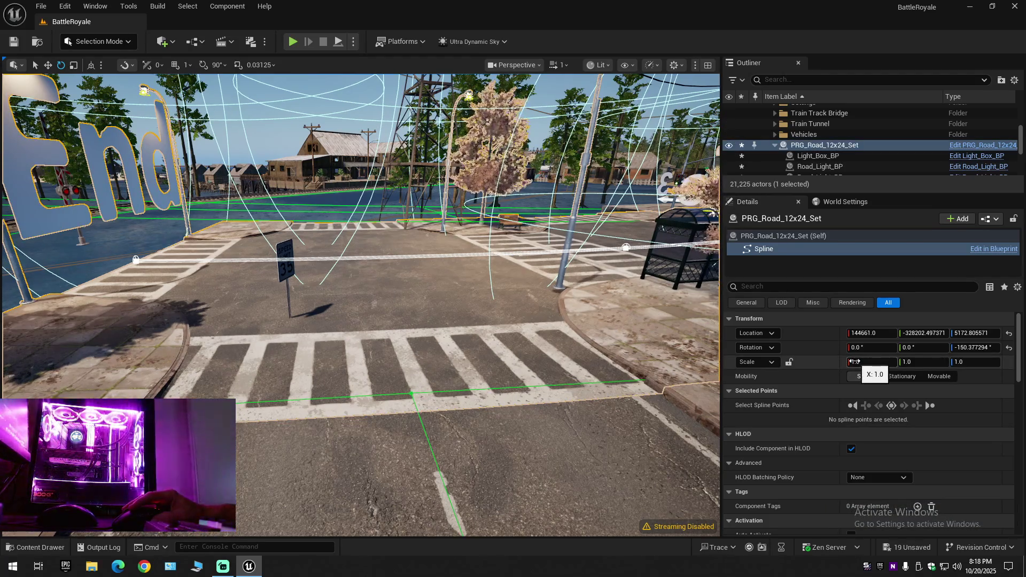
Step: Raise the road set's X scale from 0.9975 through 1.0 and 1.0025 to 1.005, checking the crosswalk
{"action": "left_click_drag", "start_coordinate": [856, 362], "coordinate": [842, 364]}
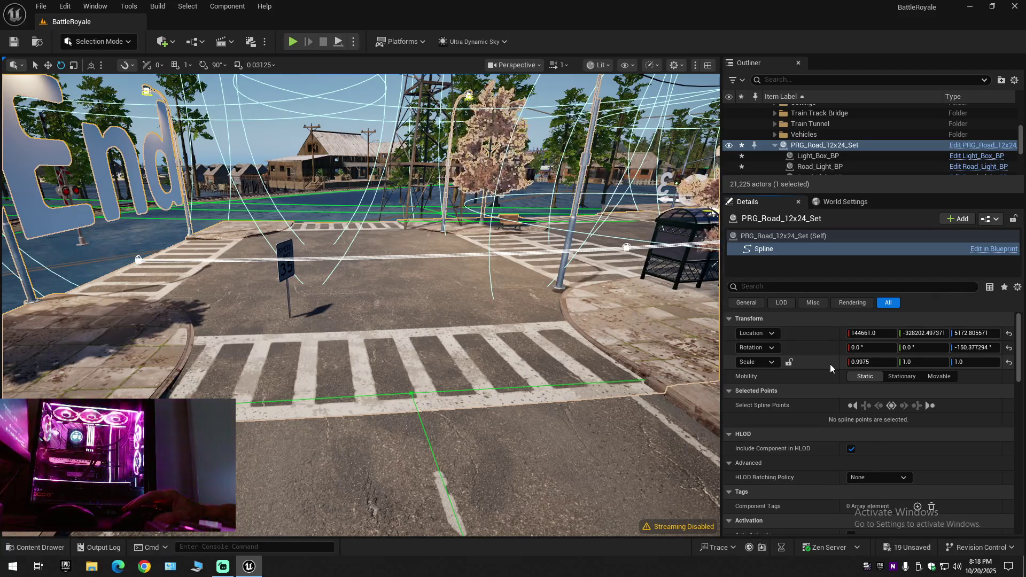
{"action": "left_click", "coordinate": [866, 361]}
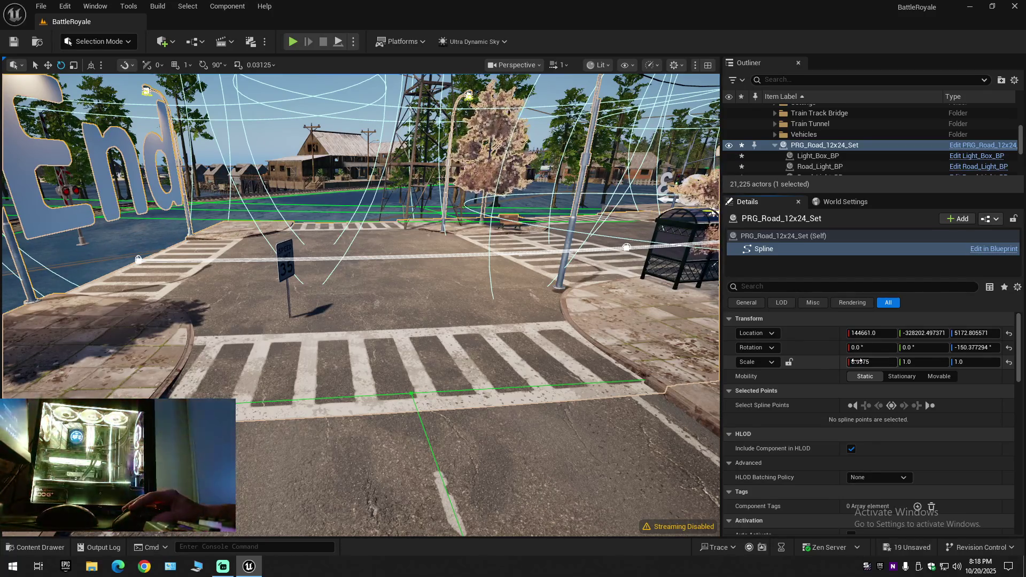
{"action": "type", "text": "1"}
{"action": "key", "text": "Return"}
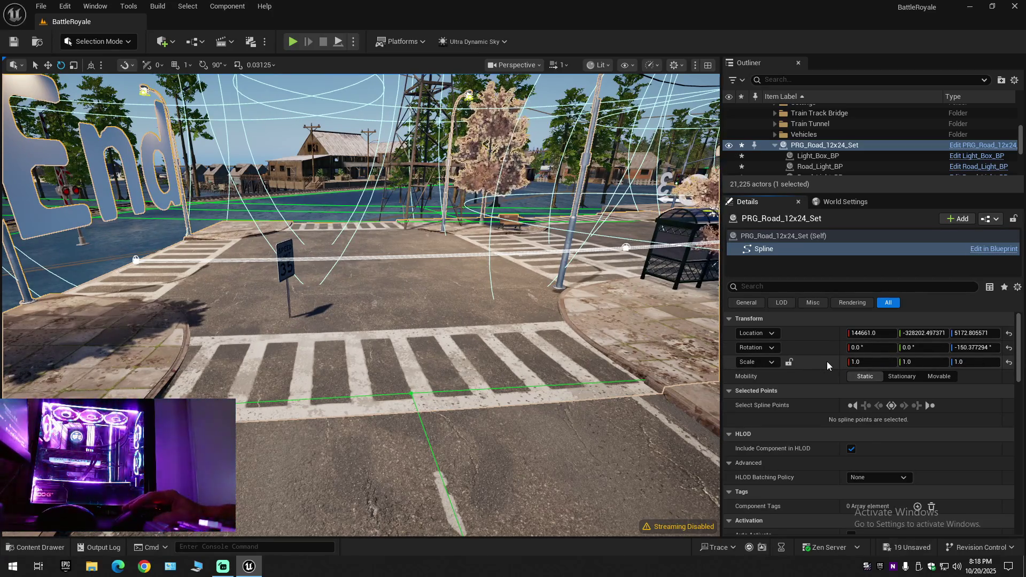
{"action": "left_click_drag", "start_coordinate": [872, 362], "coordinate": [970, 362]}
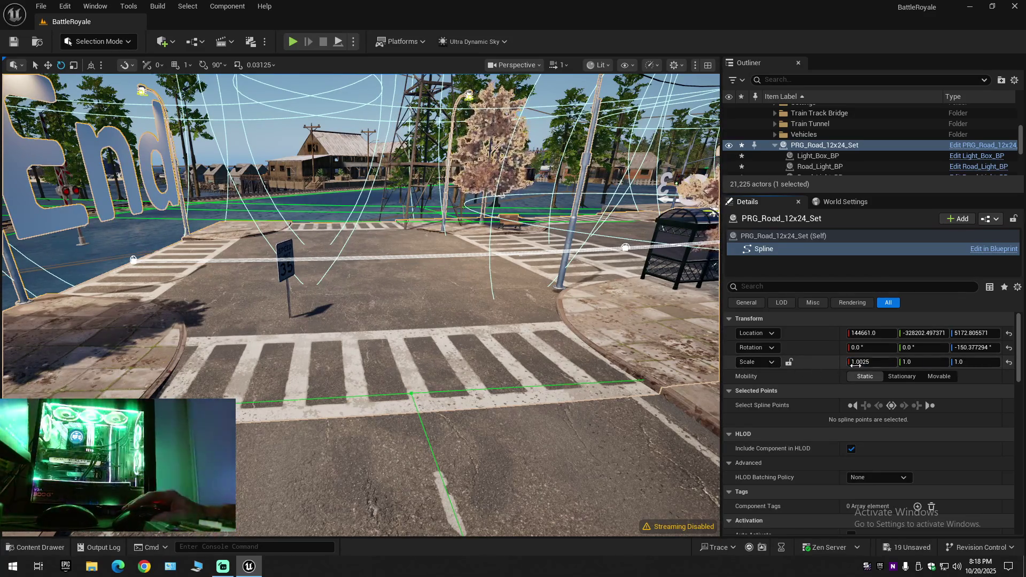
{"action": "left_click_drag", "start_coordinate": [872, 362], "coordinate": [876, 361]}
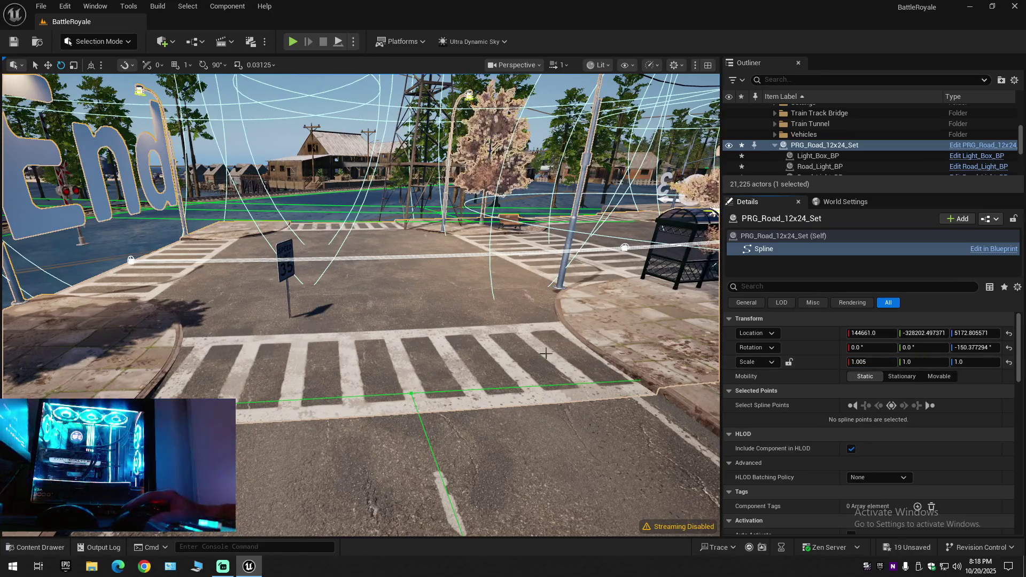
{"action": "right_click", "coordinate": [546, 354]}
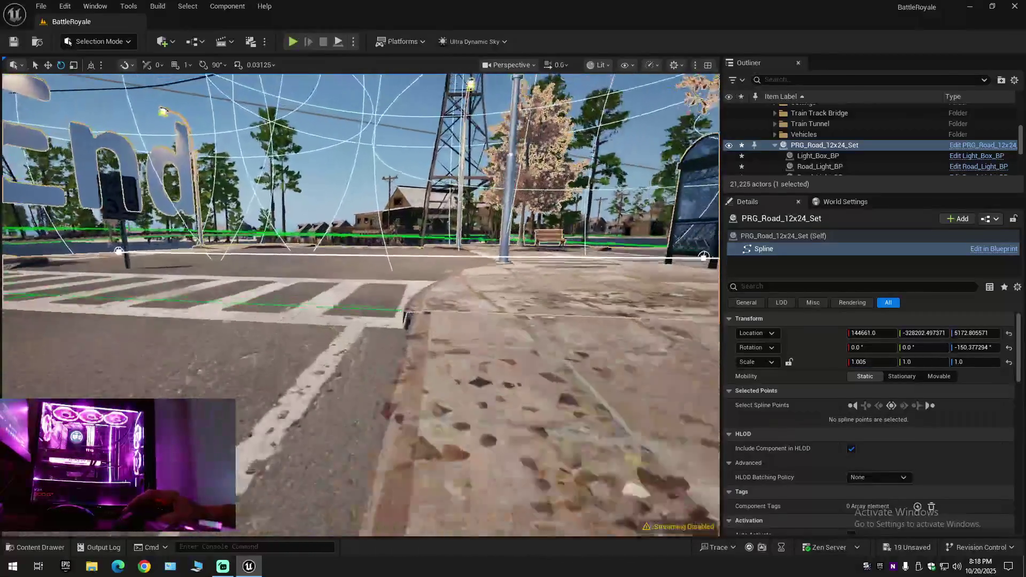
{"action": "left_click_drag", "start_coordinate": [361, 305], "coordinate": [361, 305]}
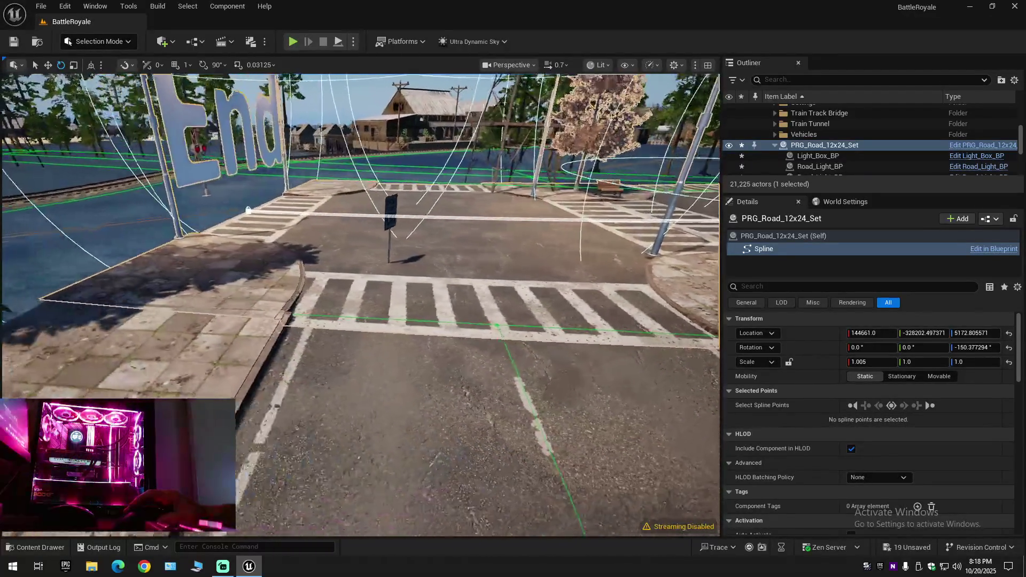
{"action": "double_click", "coordinate": [860, 361]}
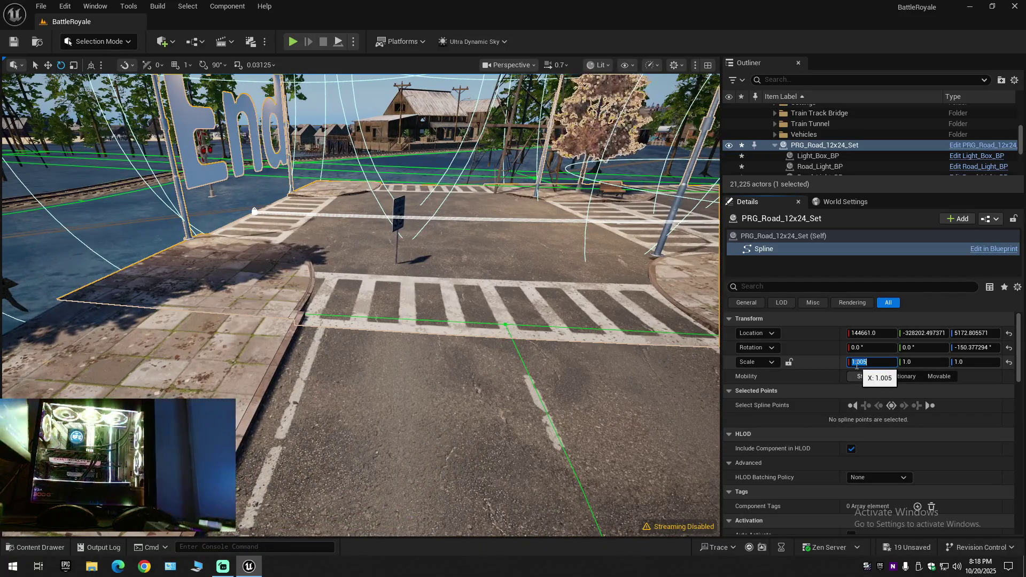
{"action": "type", "text": "5"}
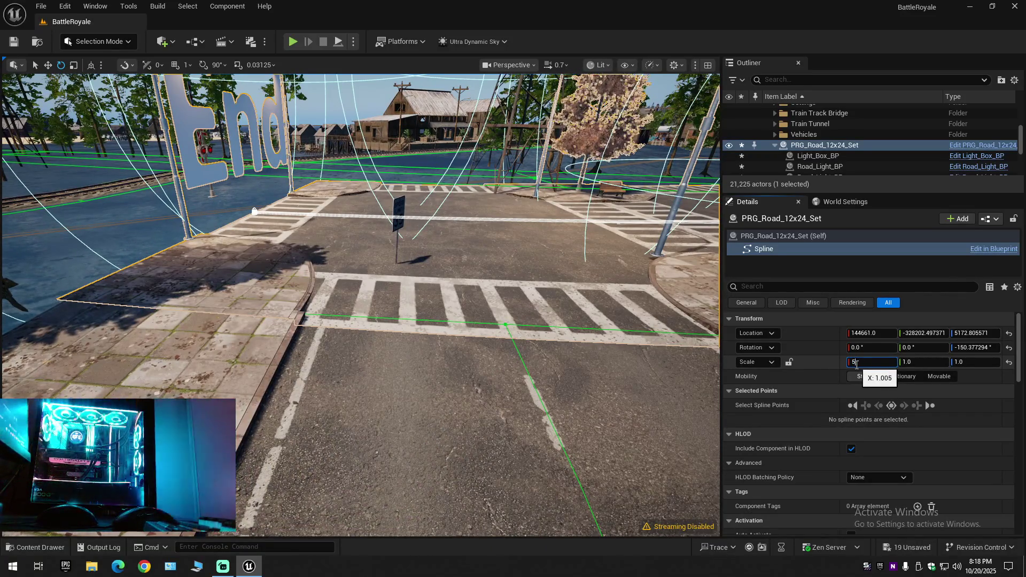
Step: Test X scales of 5.0 and 1.2 on the road set, inspecting the crosswalk fit each time
{"action": "key", "text": "Return"}
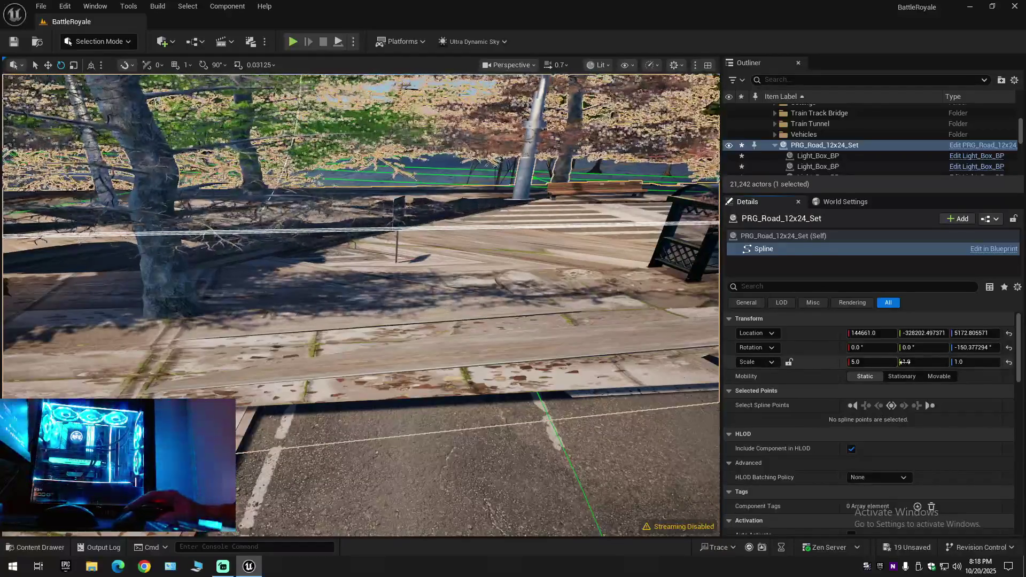
{"action": "mouse_move", "coordinate": [361, 281]}
{"action": "left_mouse_down"}
{"action": "mouse_move", "coordinate": [241, 257]}
{"action": "mouse_move", "coordinate": [482, 304]}
{"action": "left_mouse_up"}
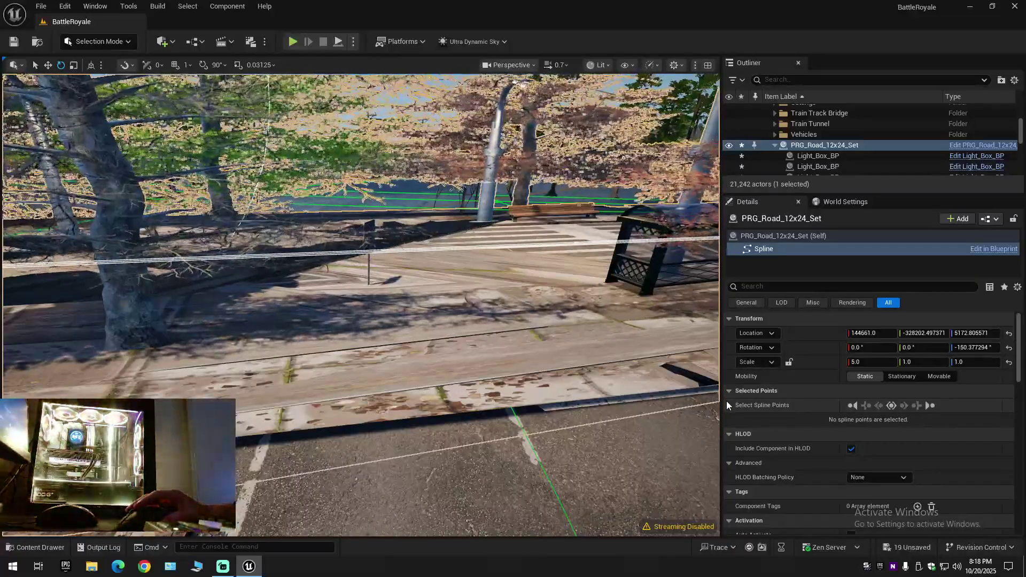
{"action": "left_click", "coordinate": [866, 362]}
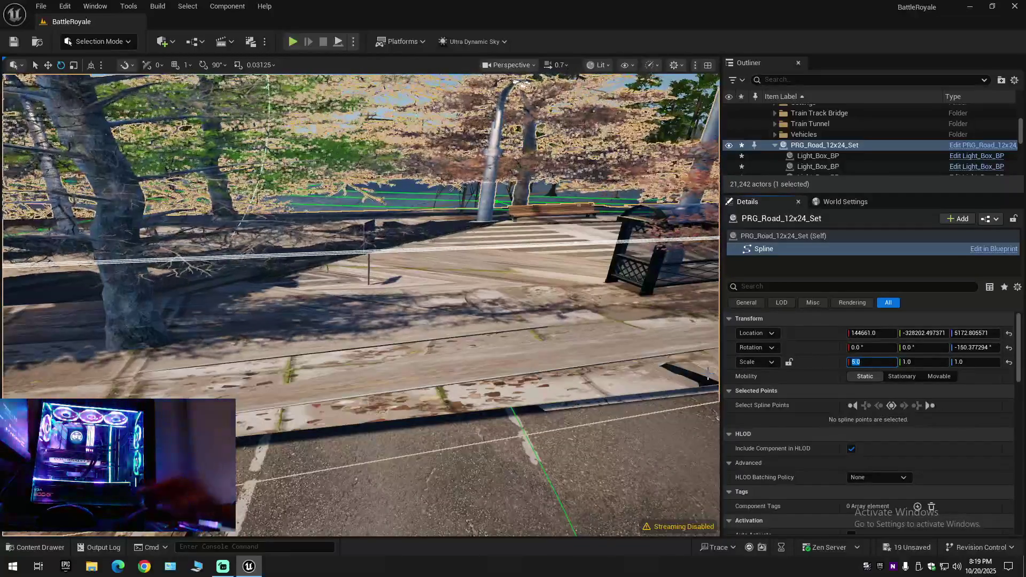
{"action": "type", "text": "1.2"}
{"action": "key", "text": "Return"}
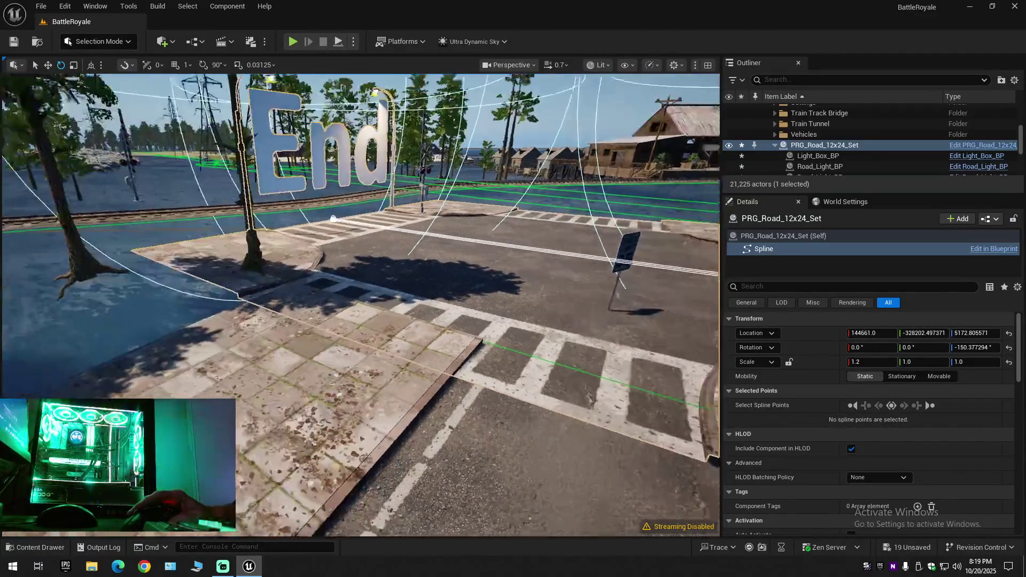
{"action": "left_click_drag", "start_coordinate": [362, 281], "coordinate": [338, 305]}
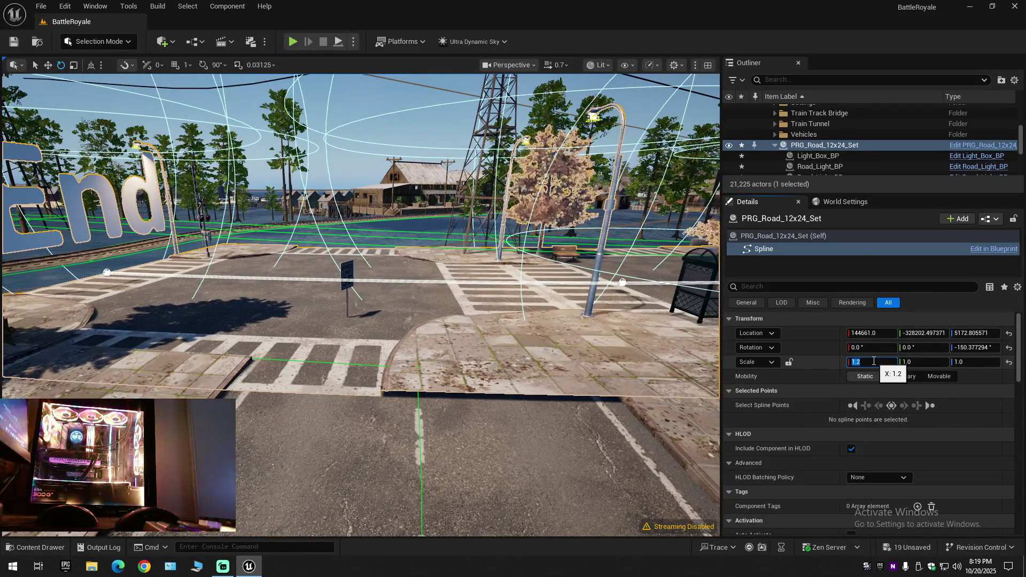
{"action": "type", "text": "1"}
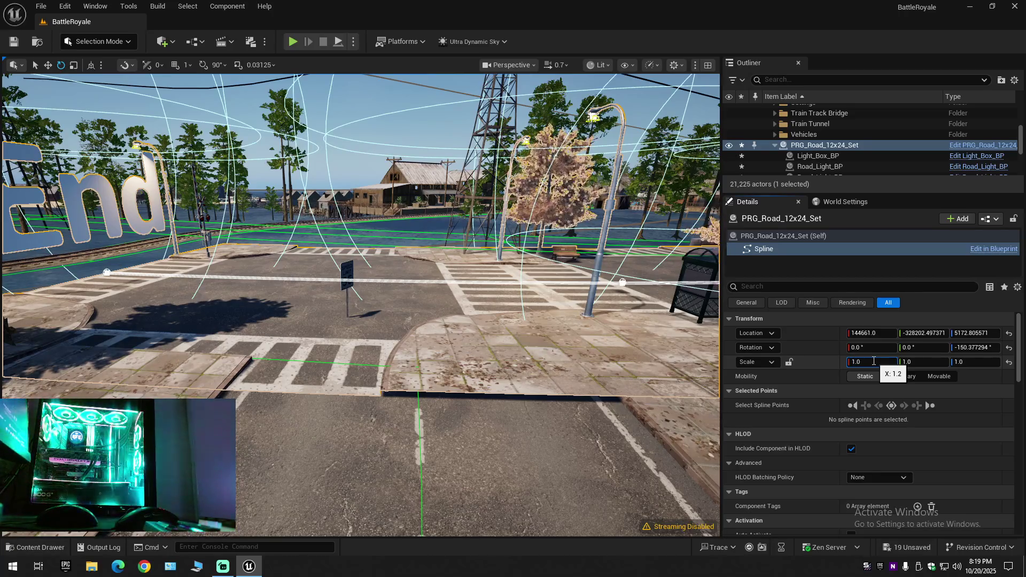
Step: Settle the X scale at 1.01 via 1.05, then select the sidewalk spline LandscapeSplineActor83
{"action": "key", "text": "Return"}
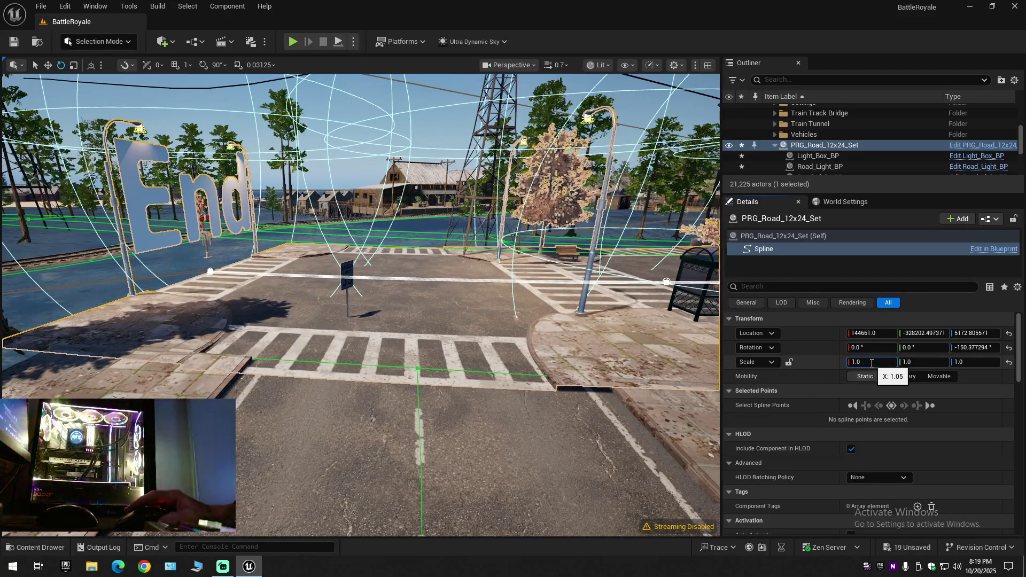
{"action": "type", "text": "1"}
{"action": "key", "text": "Return"}
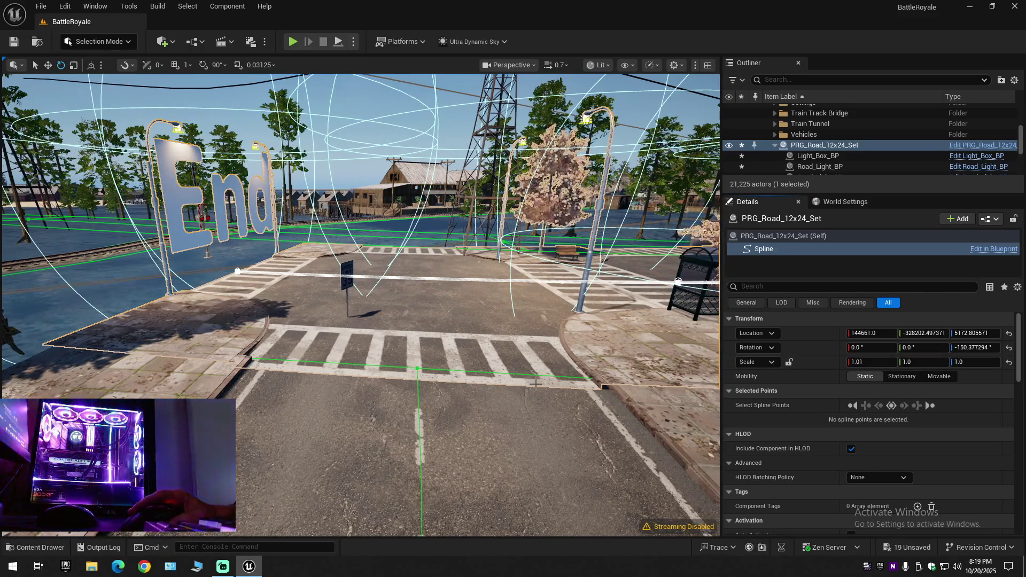
{"action": "left_click_drag", "start_coordinate": [536, 384], "coordinate": [361, 305]}
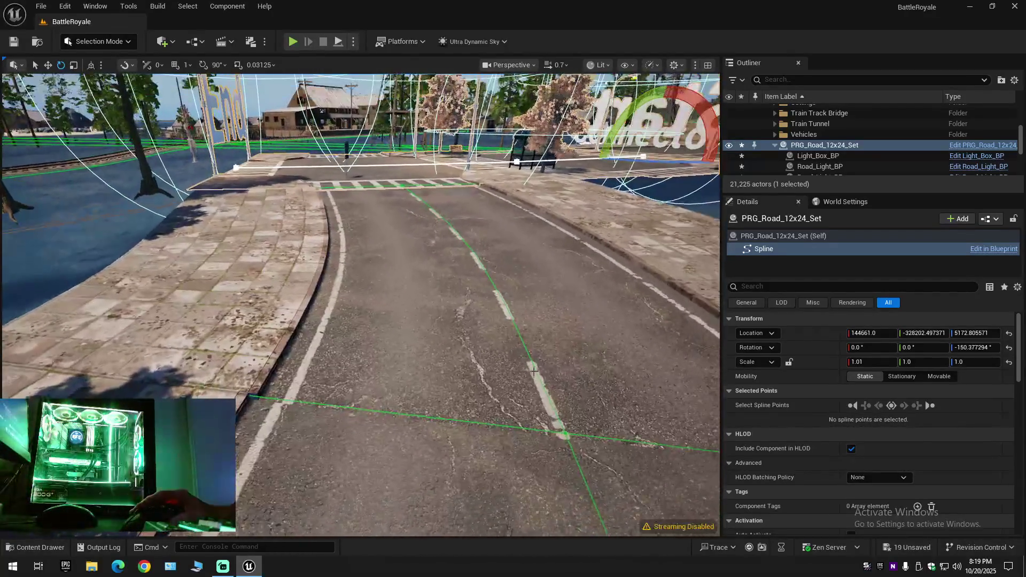
{"action": "left_click", "coordinate": [184, 265]}
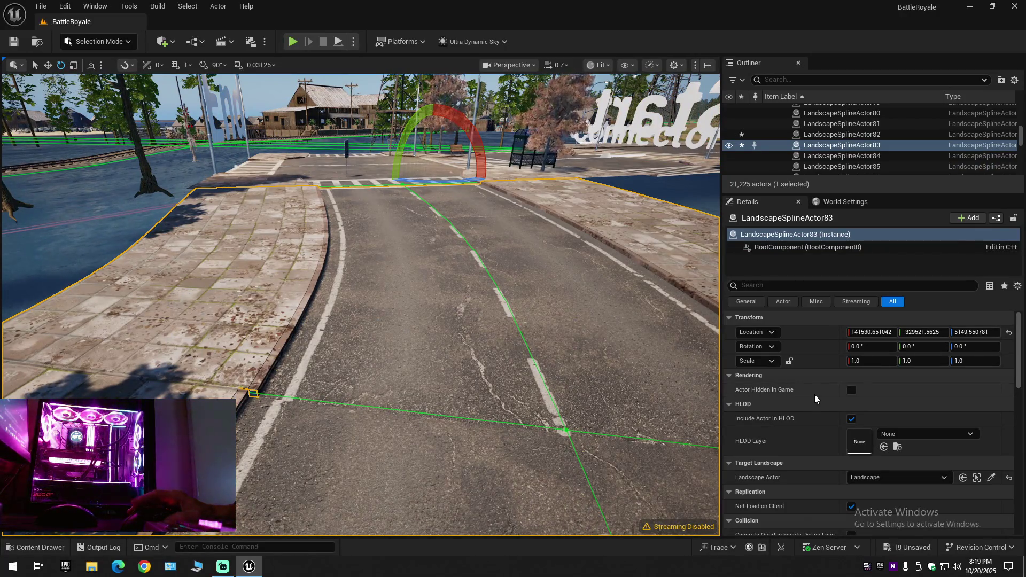
{"action": "scroll", "coordinate": [816, 395], "scroll_direction": "down", "scroll_amount": 3}
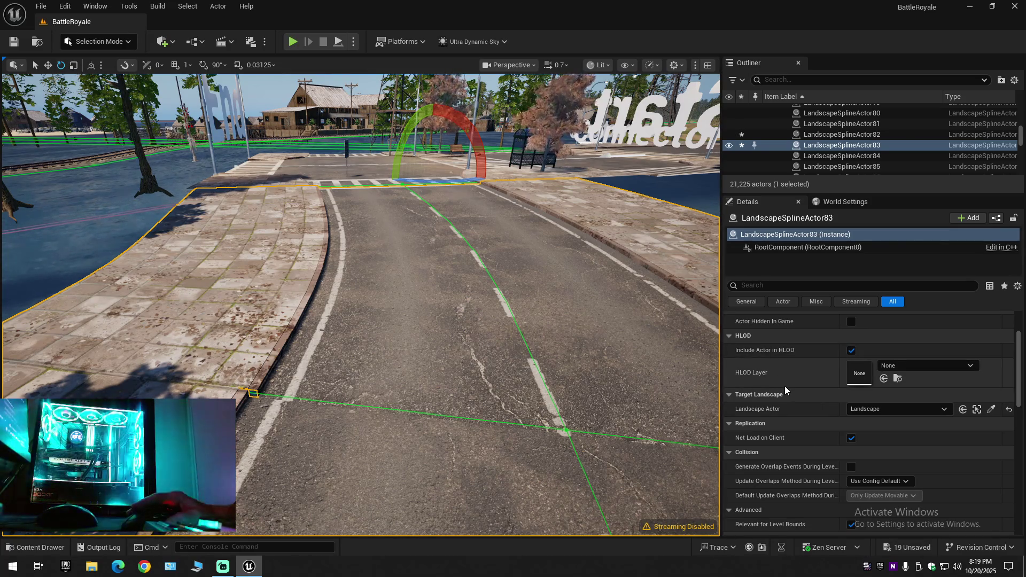
Step: Switch the editor from Selection into Landscape mode with LandscapeSplineActor83 selected
{"action": "left_click", "coordinate": [100, 41]}
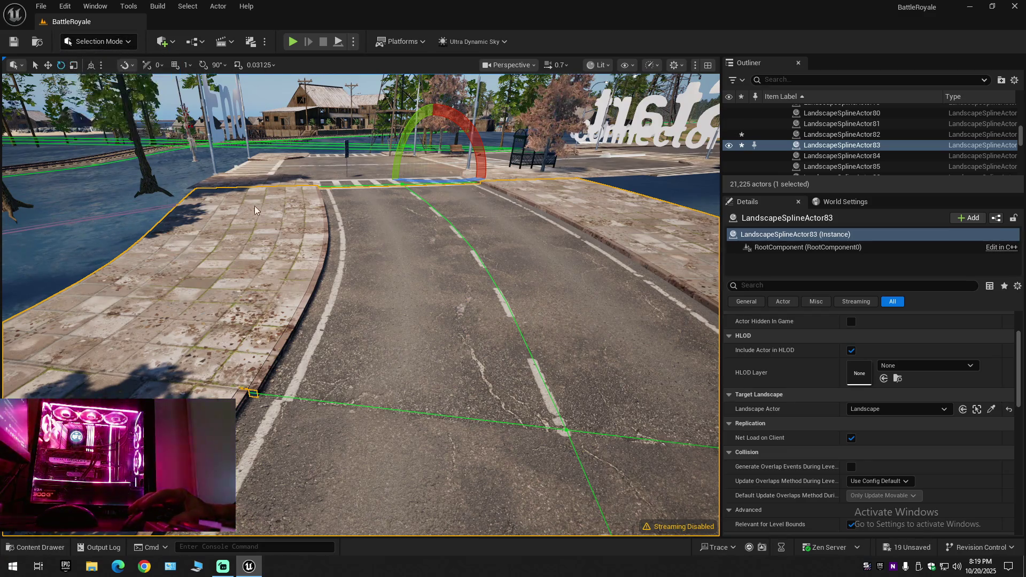
{"action": "left_click", "coordinate": [103, 72]}
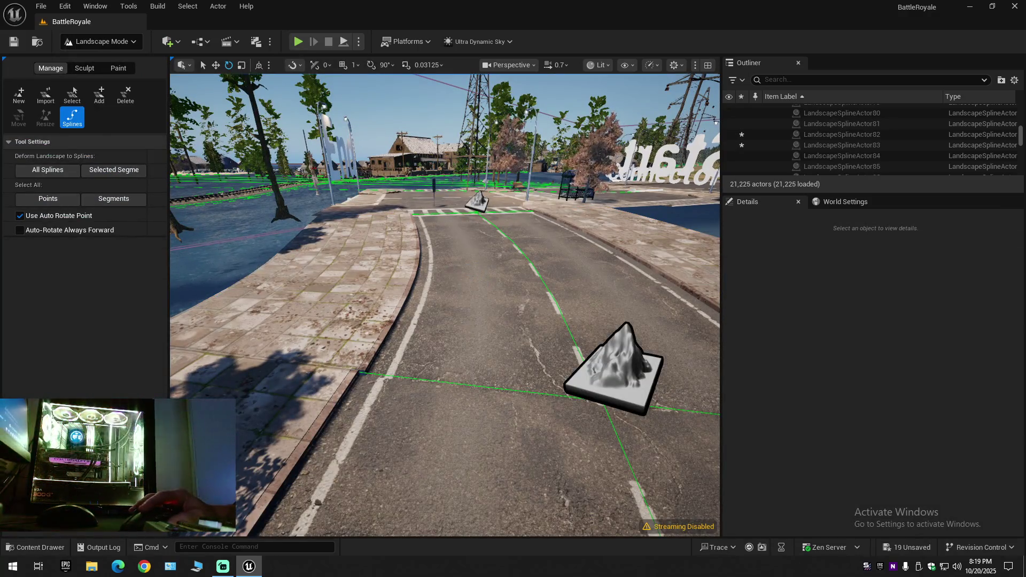
Step: Reset the PCG_Road spline mesh scale on LandscapeSplineSegment_23 from 0.97 to 1.0 on X, Y and Z
{"action": "left_click", "coordinate": [554, 269]}
{"action": "scroll", "coordinate": [843, 411], "scroll_direction": "down", "scroll_amount": 5}
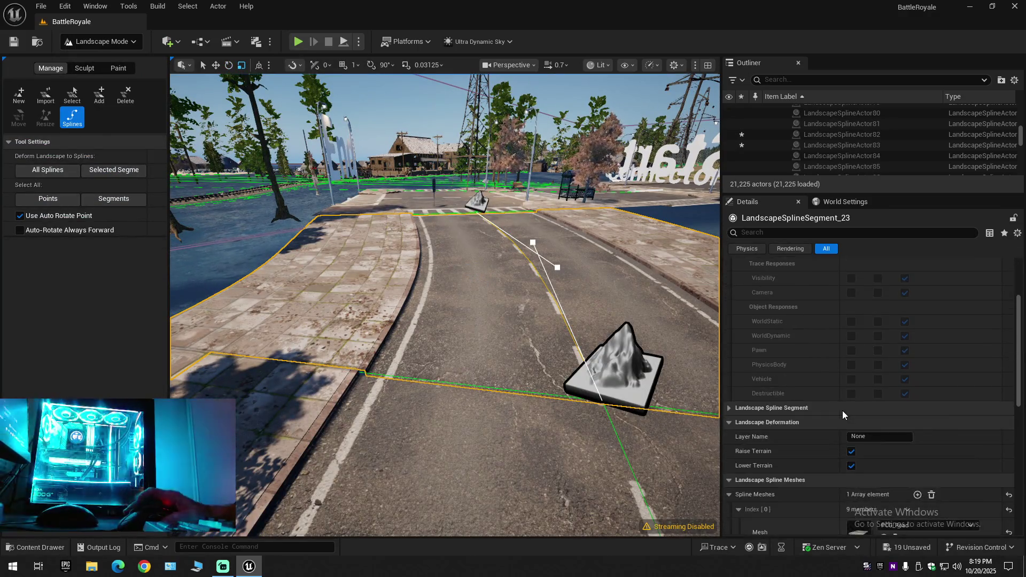
{"action": "scroll", "coordinate": [843, 411], "scroll_direction": "down", "scroll_amount": 4}
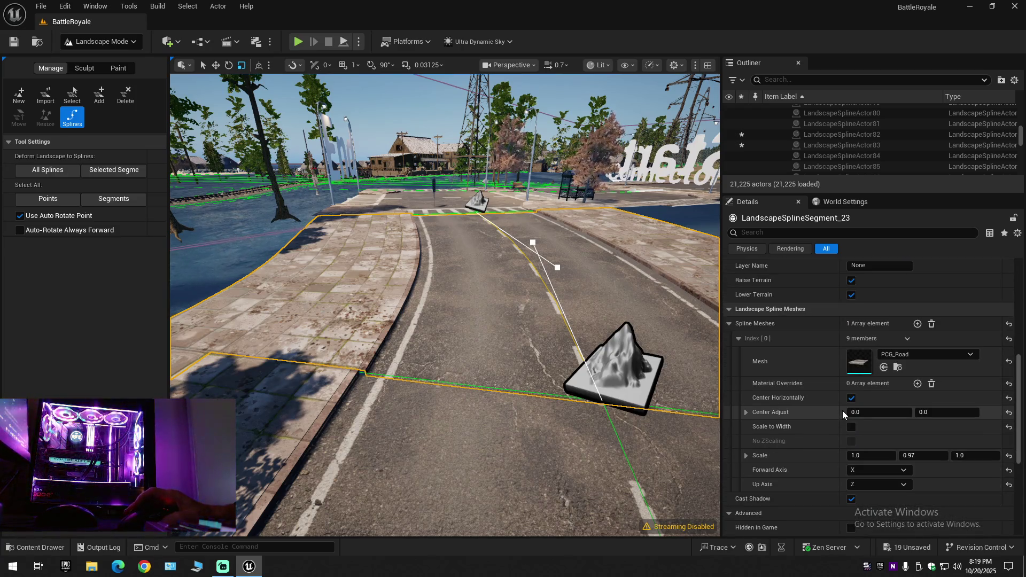
{"action": "left_click", "coordinate": [1009, 456]}
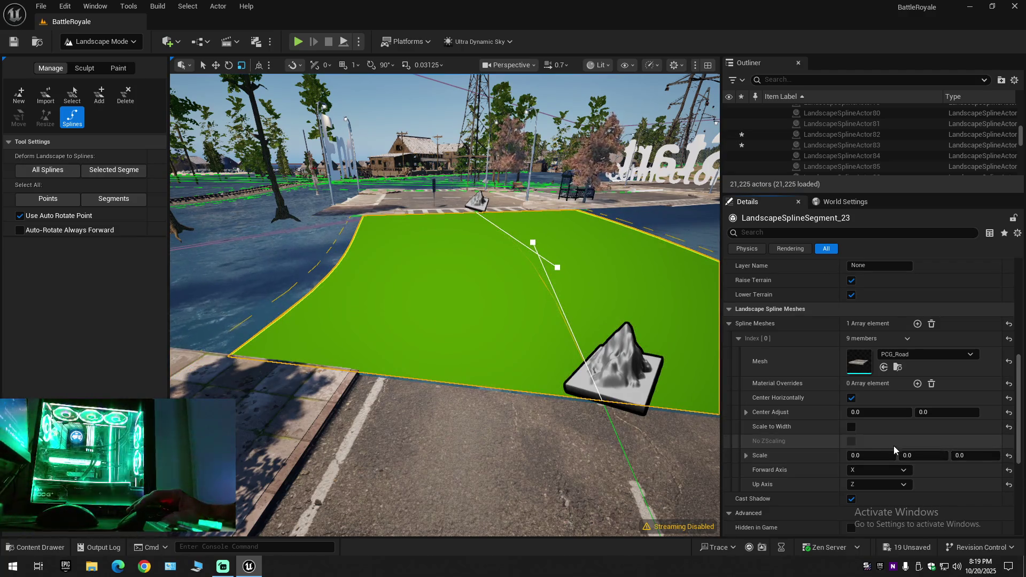
{"action": "left_click", "coordinate": [874, 455]}
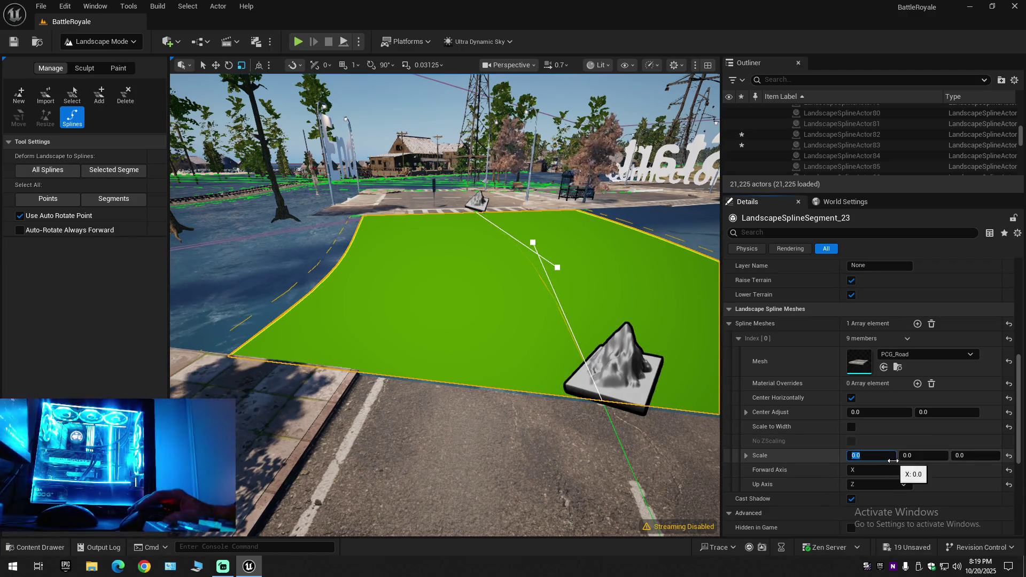
{"action": "type", "text": "1"}
{"action": "left_click", "coordinate": [922, 455]}
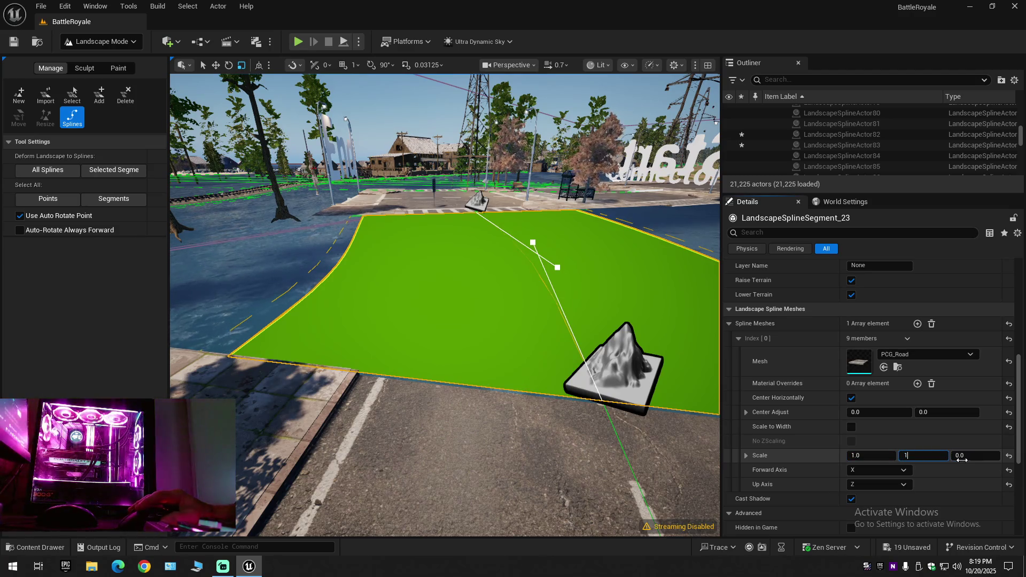
{"action": "left_click", "coordinate": [976, 456]}
{"action": "type", "text": "1"}
{"action": "key", "text": "Return"}
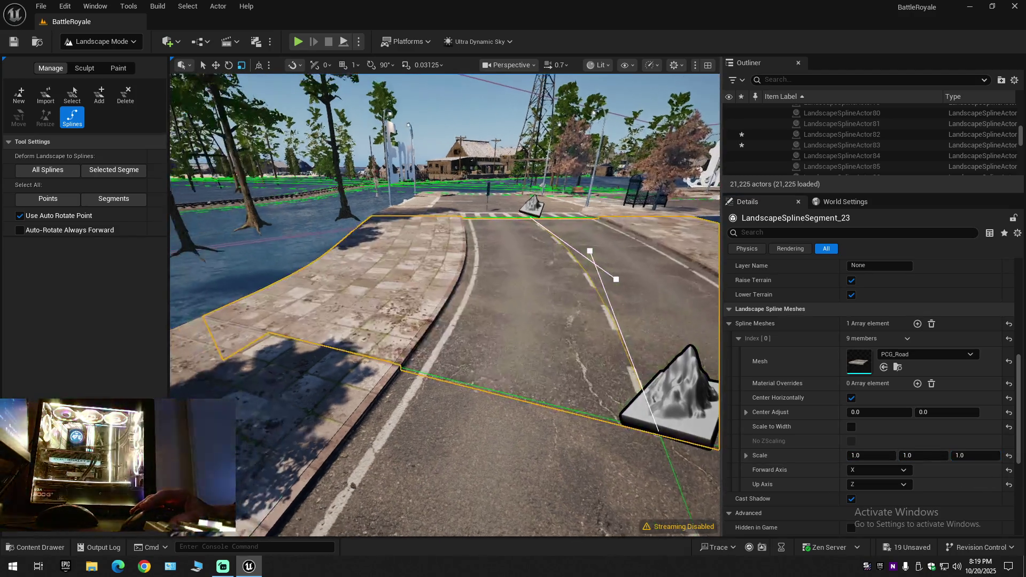
{"action": "left_click_drag", "start_coordinate": [449, 321], "coordinate": [465, 306]}
{"action": "left_click_drag", "start_coordinate": [656, 425], "coordinate": [481, 280]}
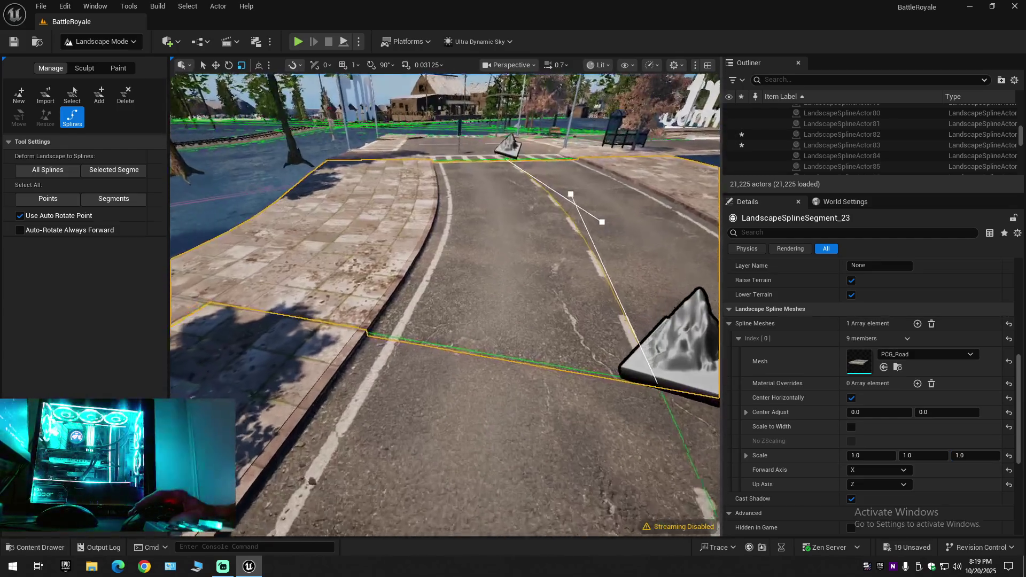
{"action": "left_click_drag", "start_coordinate": [481, 320], "coordinate": [449, 241]}
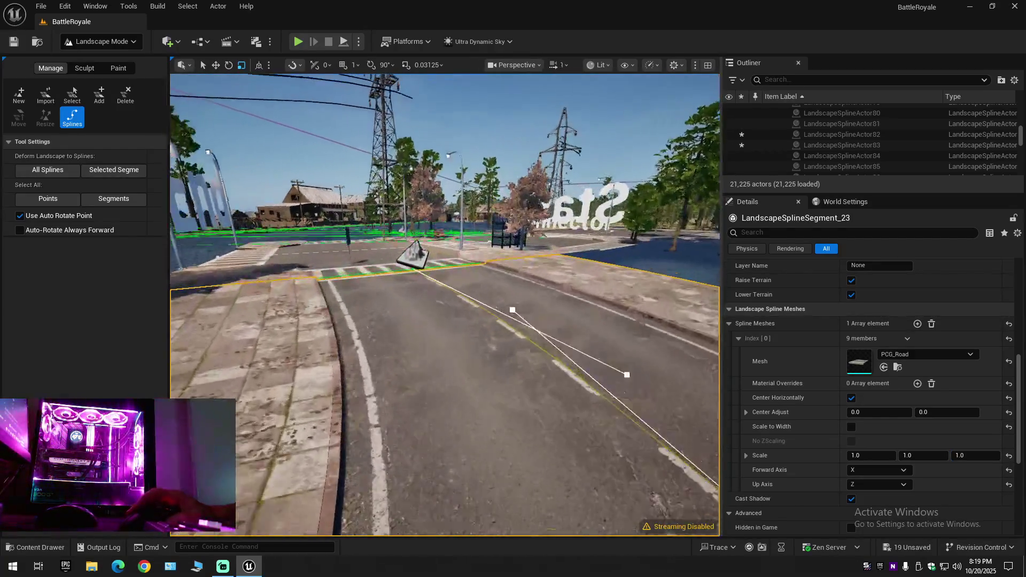
{"action": "left_click_drag", "start_coordinate": [449, 321], "coordinate": [449, 241]}
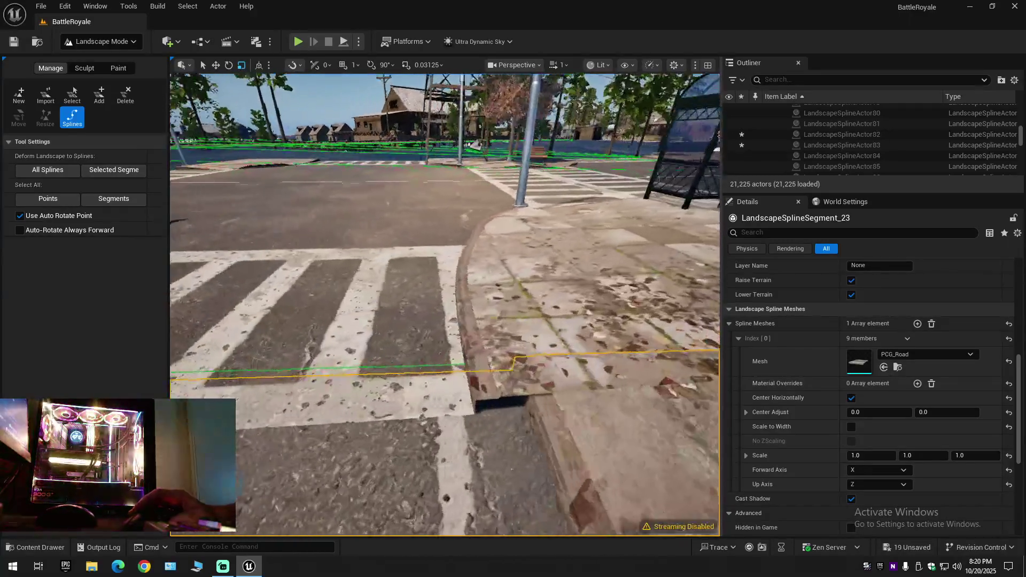
{"action": "left_click_drag", "start_coordinate": [449, 321], "coordinate": [449, 257]}
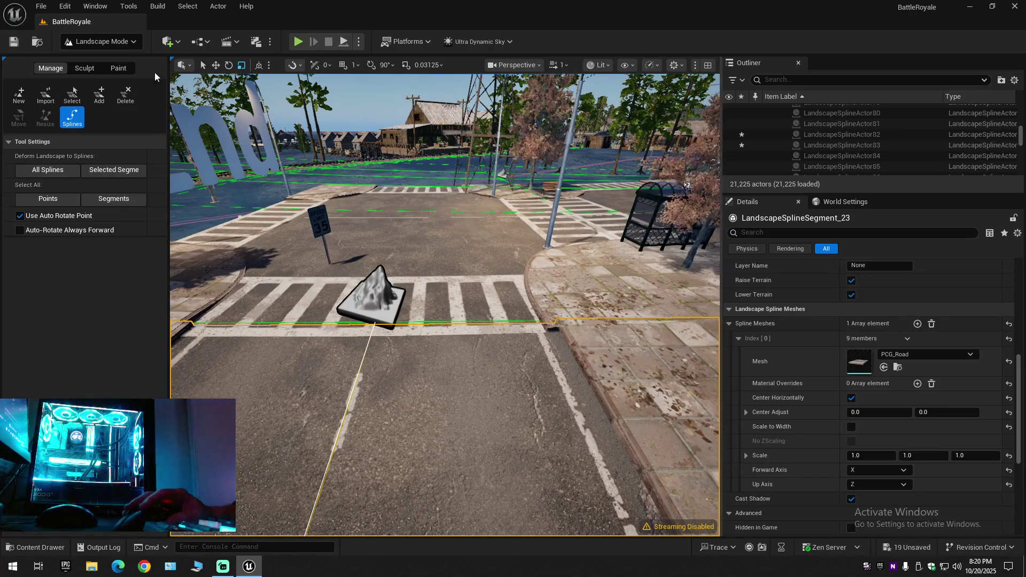
Step: Return to Selection mode and select the PRG_Road_12x24_Set road set in the viewport
{"action": "left_click", "coordinate": [100, 42]}
{"action": "left_click", "coordinate": [121, 66]}
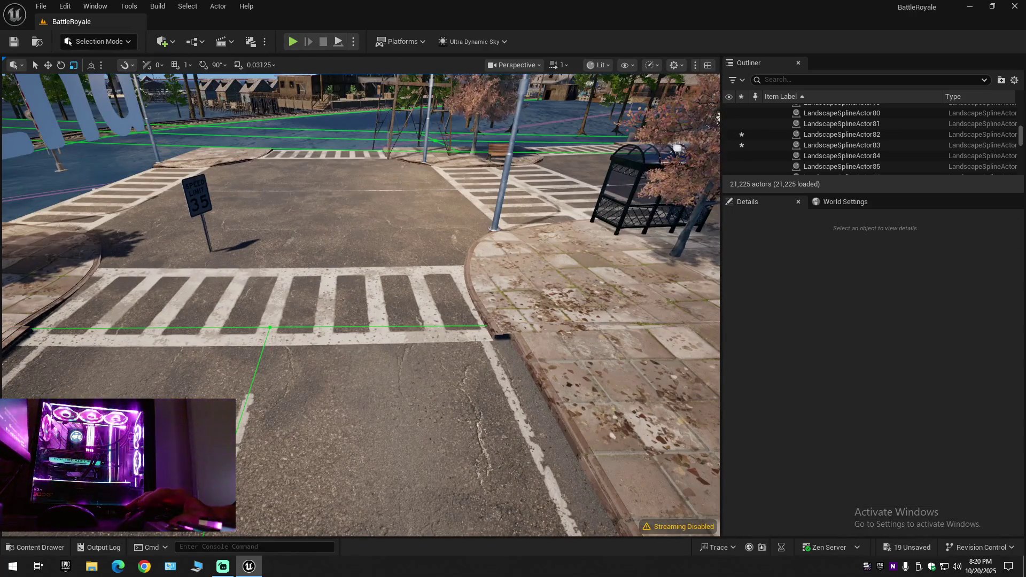
{"action": "left_click", "coordinate": [497, 337]}
{"action": "scroll", "coordinate": [824, 421], "scroll_direction": "down", "scroll_amount": 3}
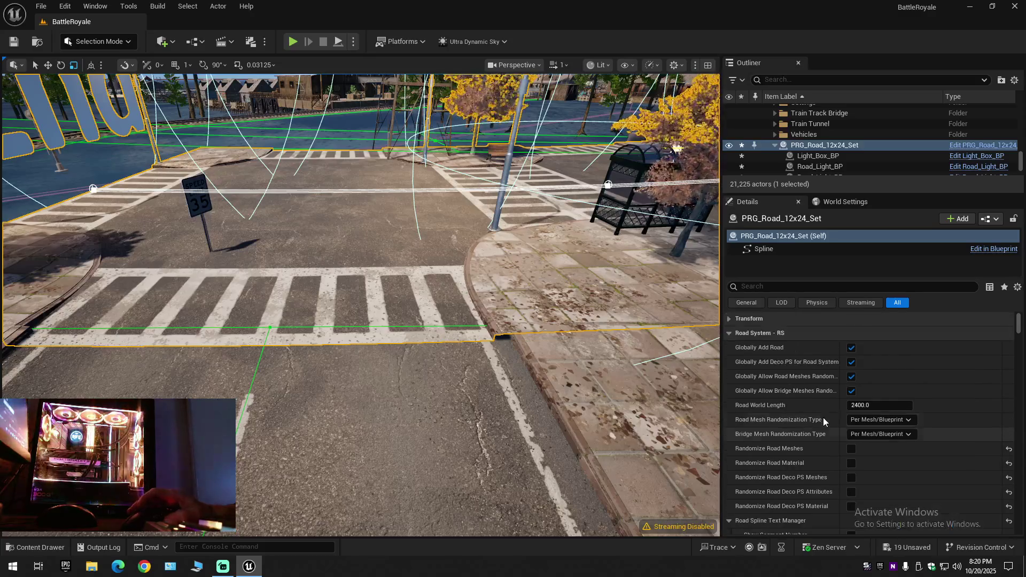
Step: On the Spline component, try X scale 1.0 then 1.01, then reset it to 1.0
{"action": "left_click", "coordinate": [763, 248]}
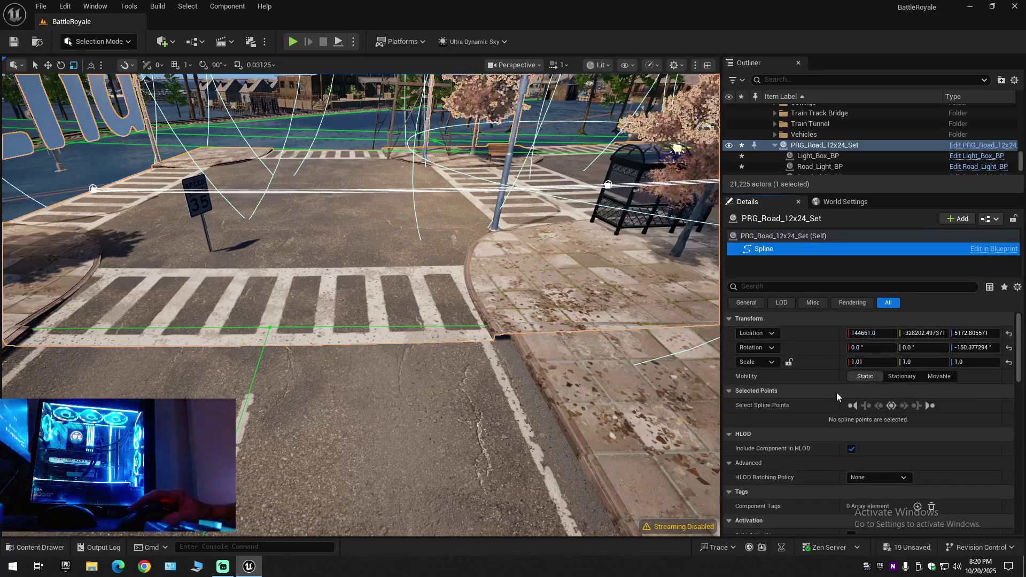
{"action": "left_click", "coordinate": [858, 362]}
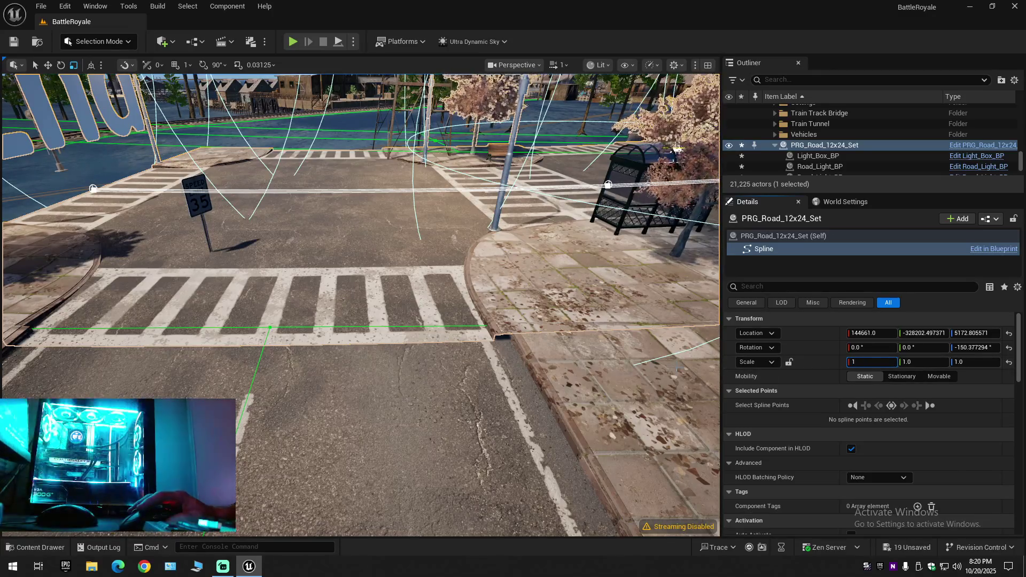
{"action": "key", "text": "Return"}
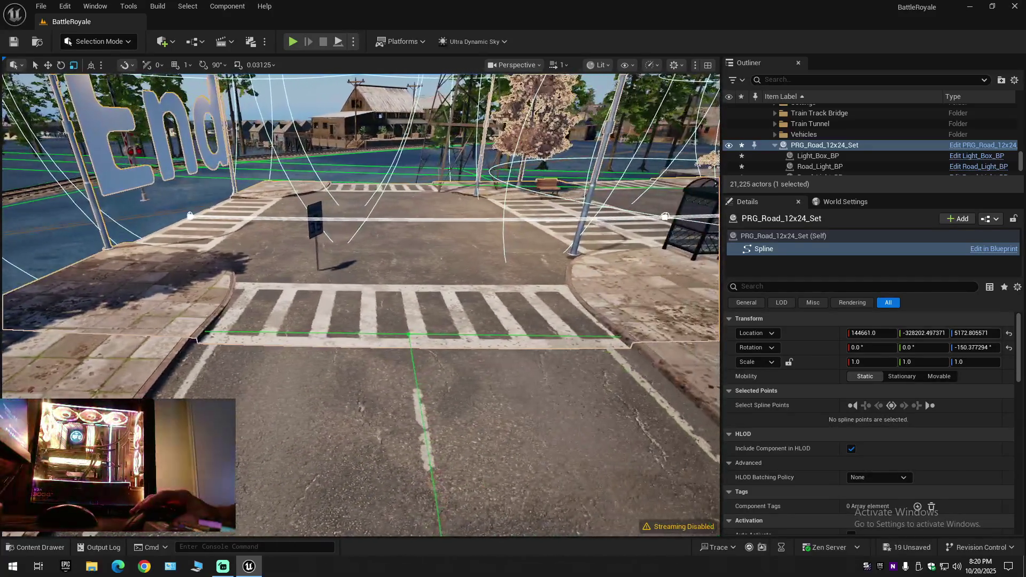
{"action": "double_click", "coordinate": [868, 362]}
{"action": "type", "text": "1"}
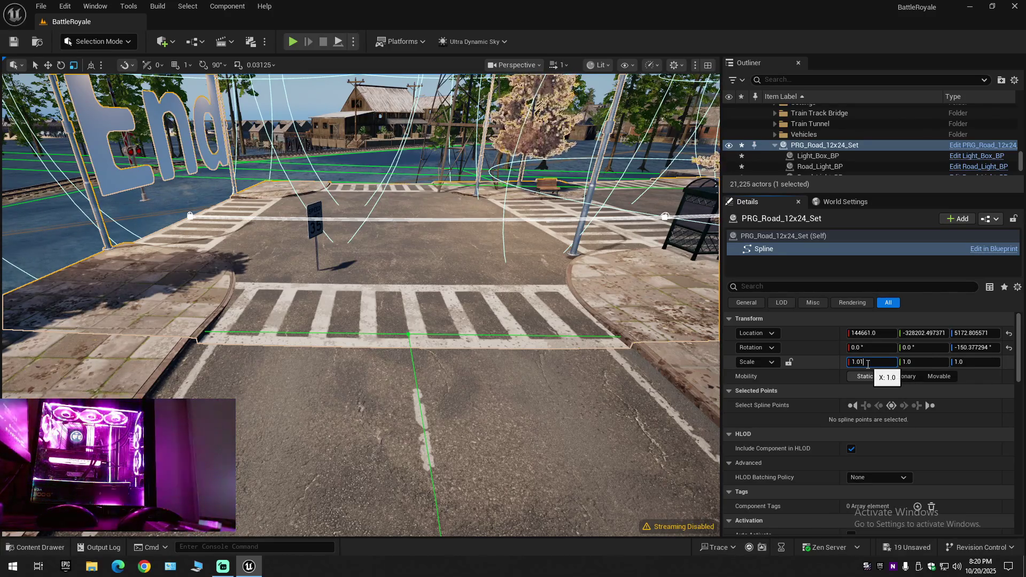
{"action": "key", "text": "Return"}
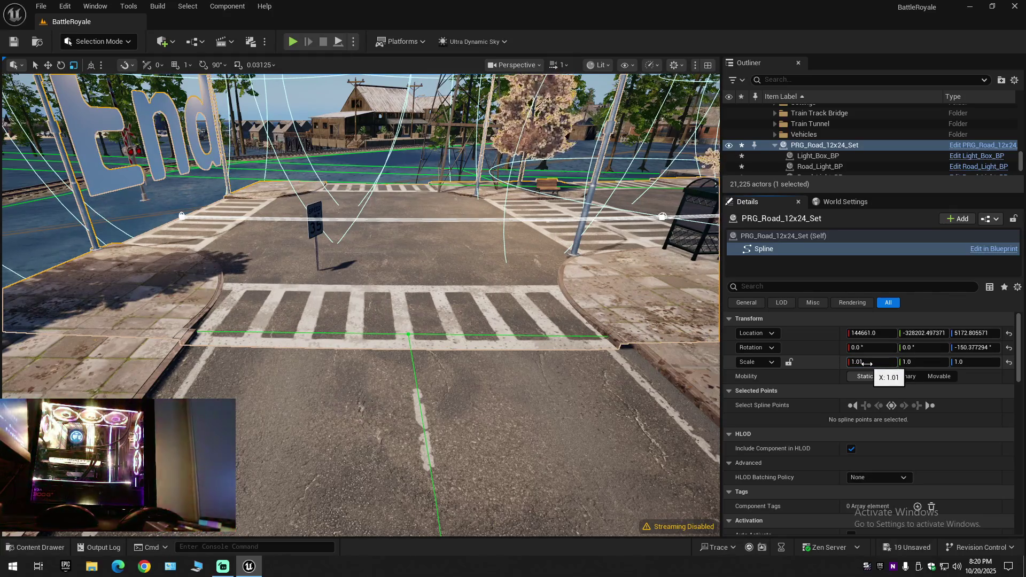
{"action": "mouse_move", "coordinate": [360, 305]}
{"action": "left_mouse_down"}
{"action": "mouse_move", "coordinate": [353, 301]}
{"action": "mouse_move", "coordinate": [688, 193]}
{"action": "mouse_move", "coordinate": [634, 193]}
{"action": "left_mouse_up"}
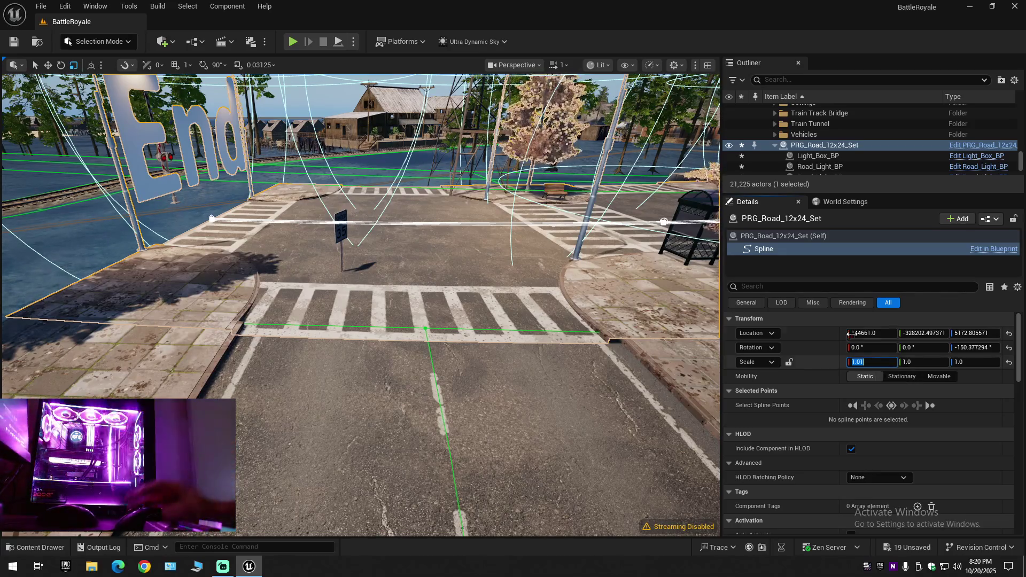
{"action": "type", "text": "1"}
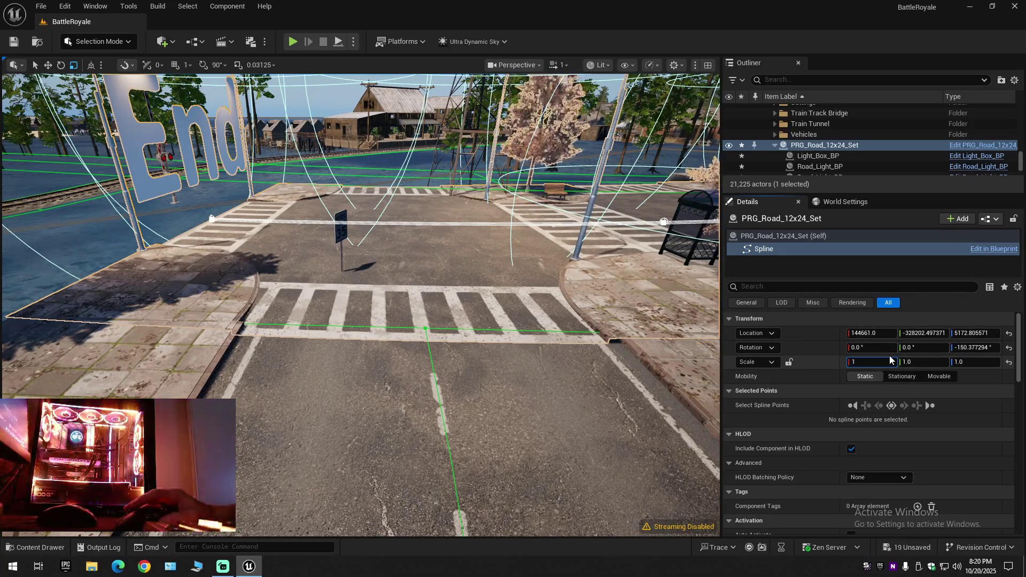
{"action": "key", "text": "Return"}
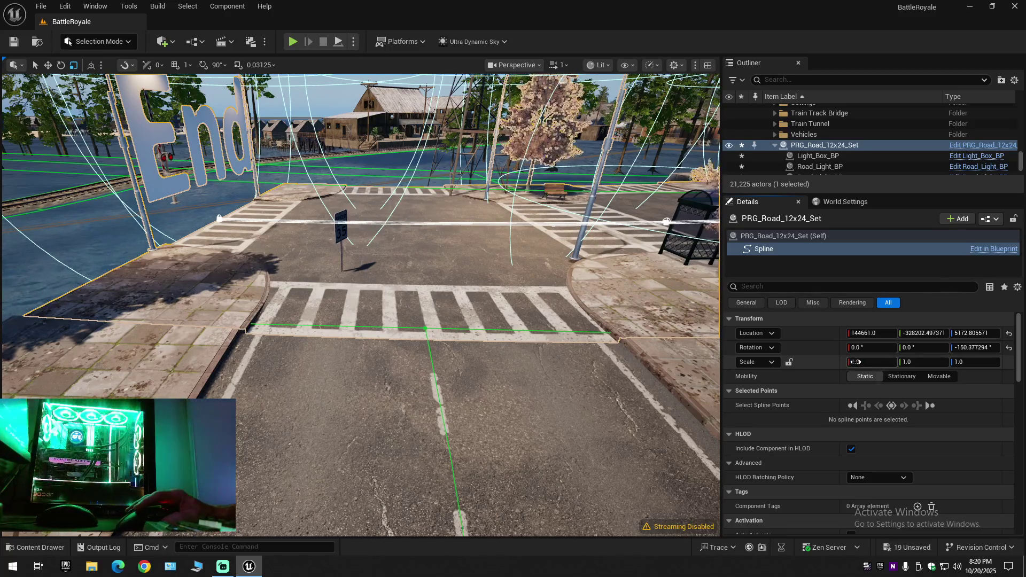
Step: Drag the X scale through 1.005, 1.0075 and 1.015, then return it to 1.0
{"action": "left_click_drag", "start_coordinate": [856, 361], "coordinate": [833, 363]}
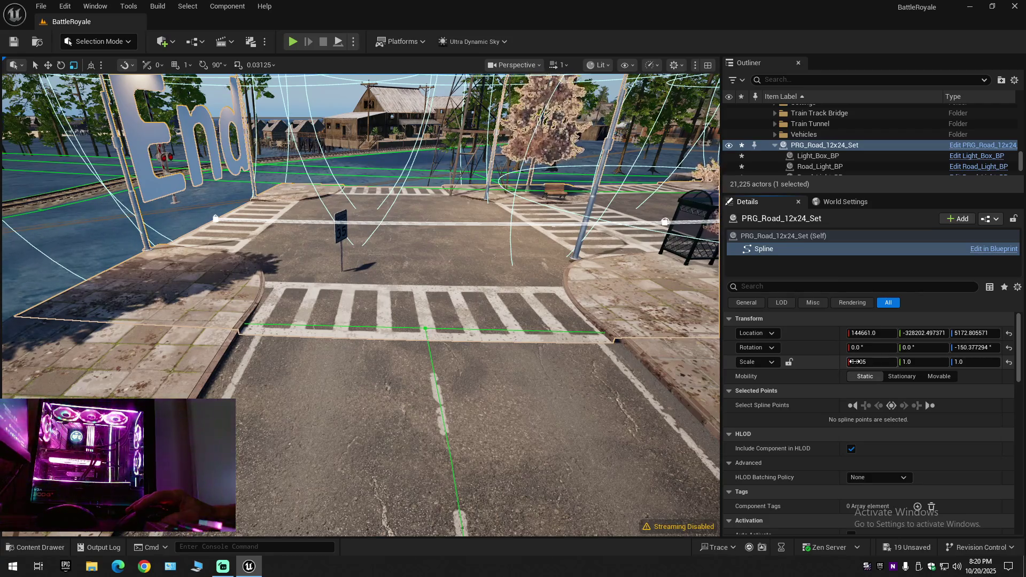
{"action": "left_click_drag", "start_coordinate": [866, 361], "coordinate": [878, 362]}
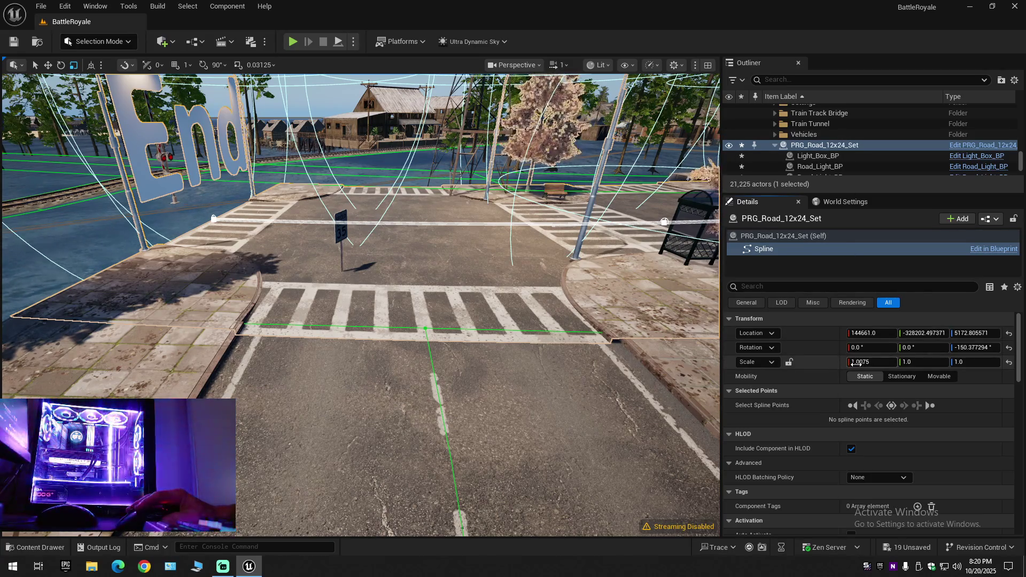
{"action": "left_click_drag", "start_coordinate": [854, 363], "coordinate": [923, 363]}
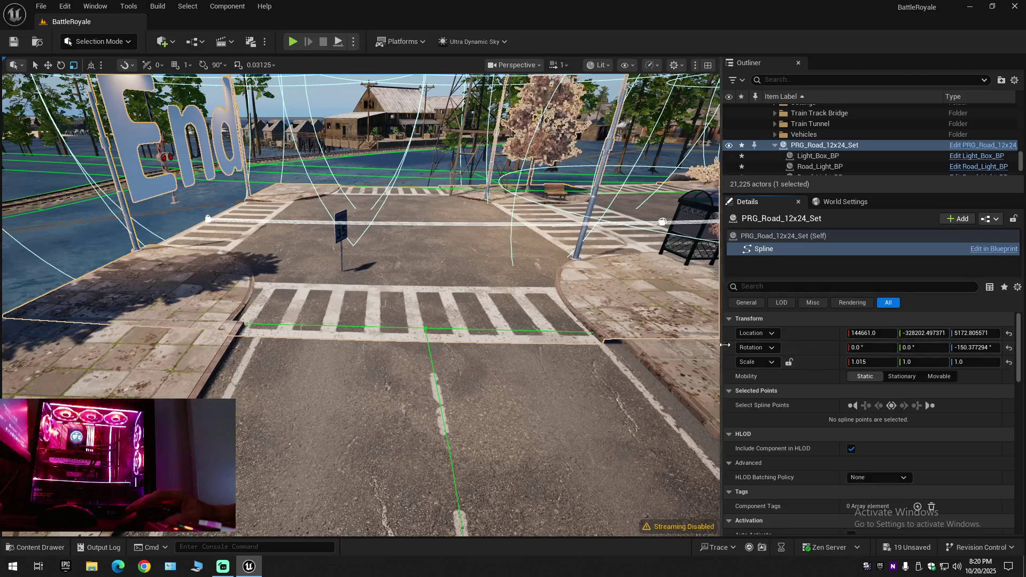
{"action": "left_click", "coordinate": [873, 362]}
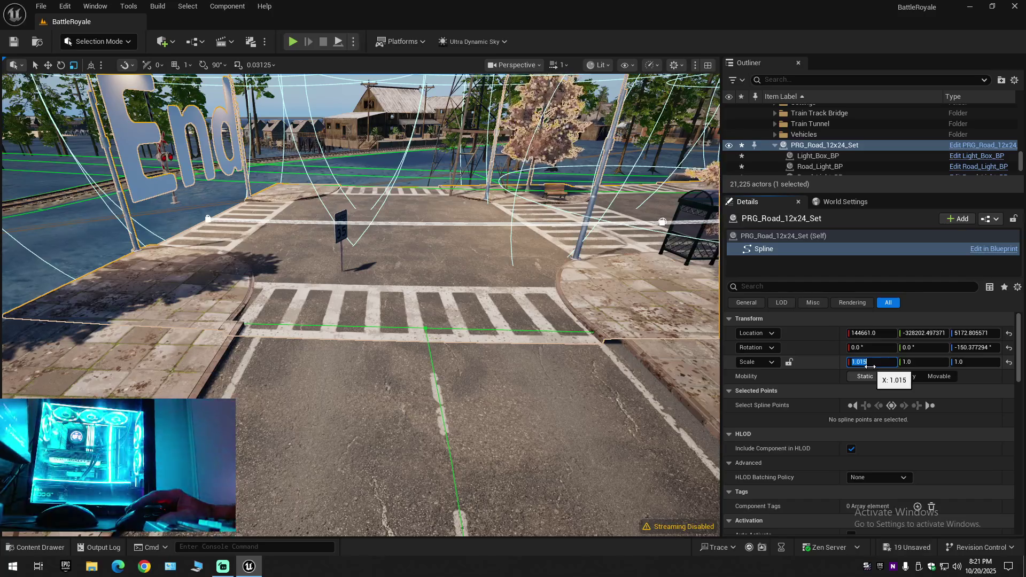
{"action": "type", "text": "1"}
{"action": "key", "text": "Return"}
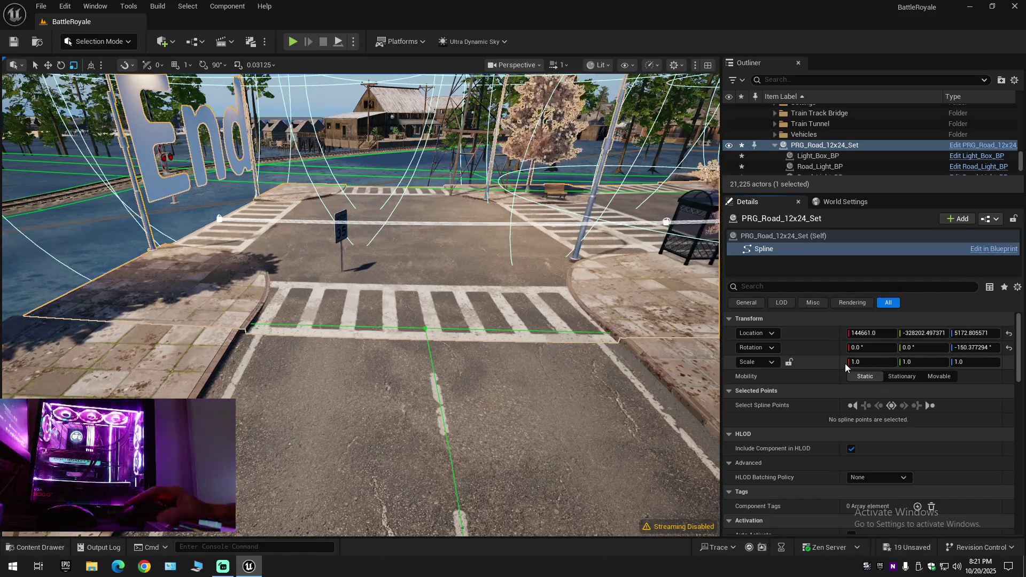
Step: Fly over another crosswalk and try X scale 0.9975 before bringing it back to 1.0
{"action": "left_click_drag", "start_coordinate": [360, 305], "coordinate": [161, 306]}
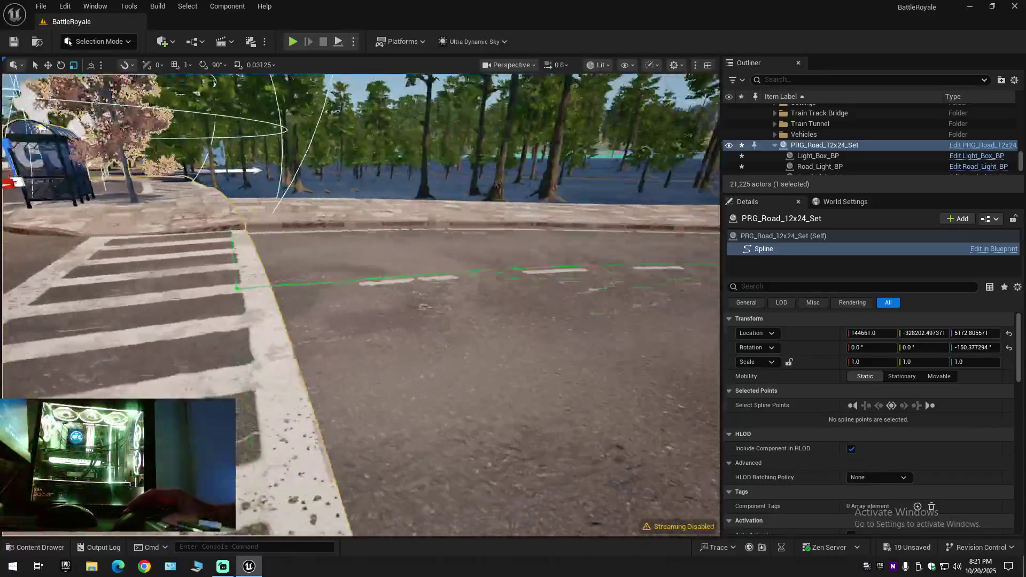
{"action": "left_click_drag", "start_coordinate": [361, 305], "coordinate": [242, 304]}
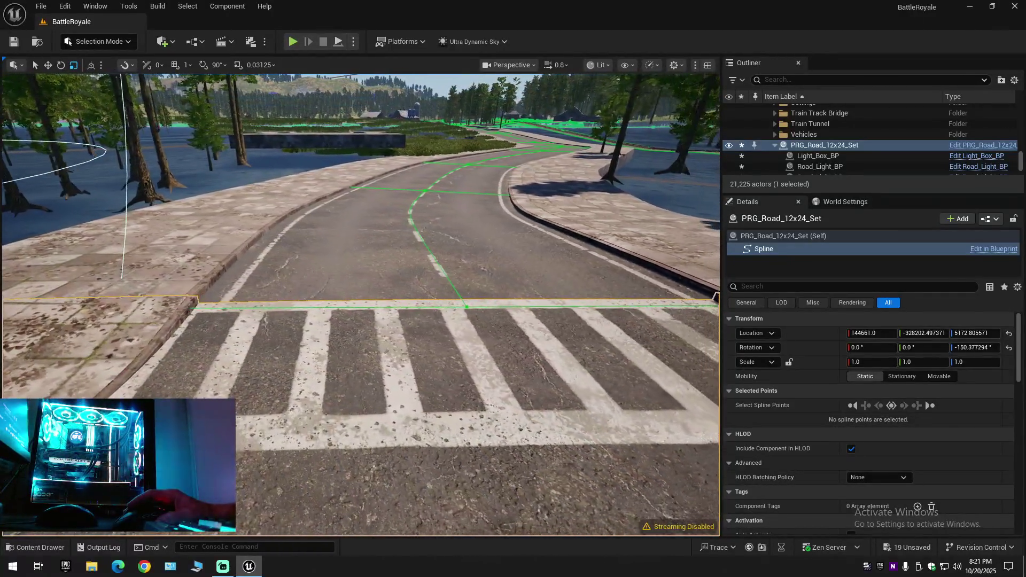
{"action": "left_click_drag", "start_coordinate": [361, 305], "coordinate": [498, 351]}
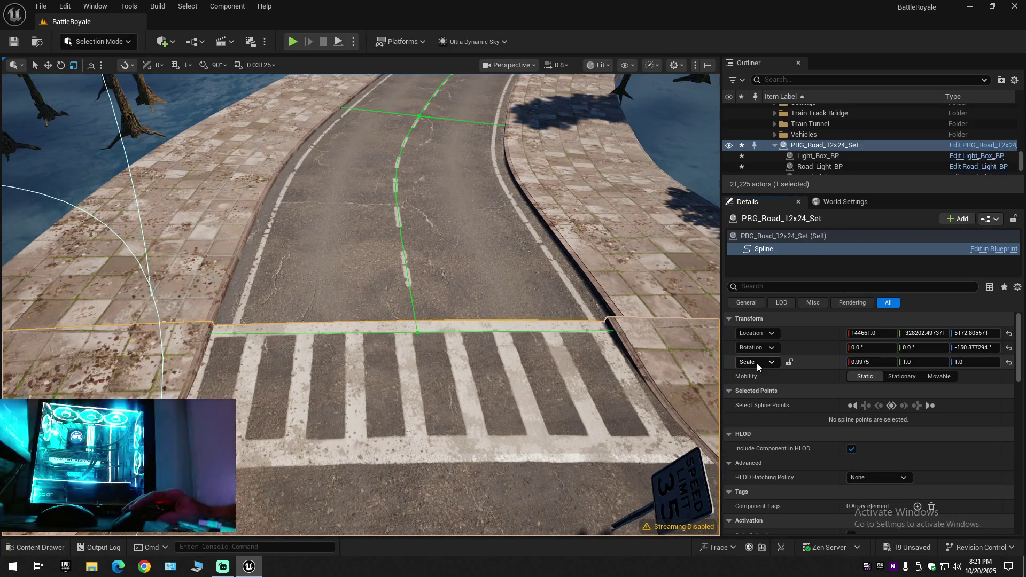
{"action": "left_click_drag", "start_coordinate": [757, 363], "coordinate": [709, 365]}
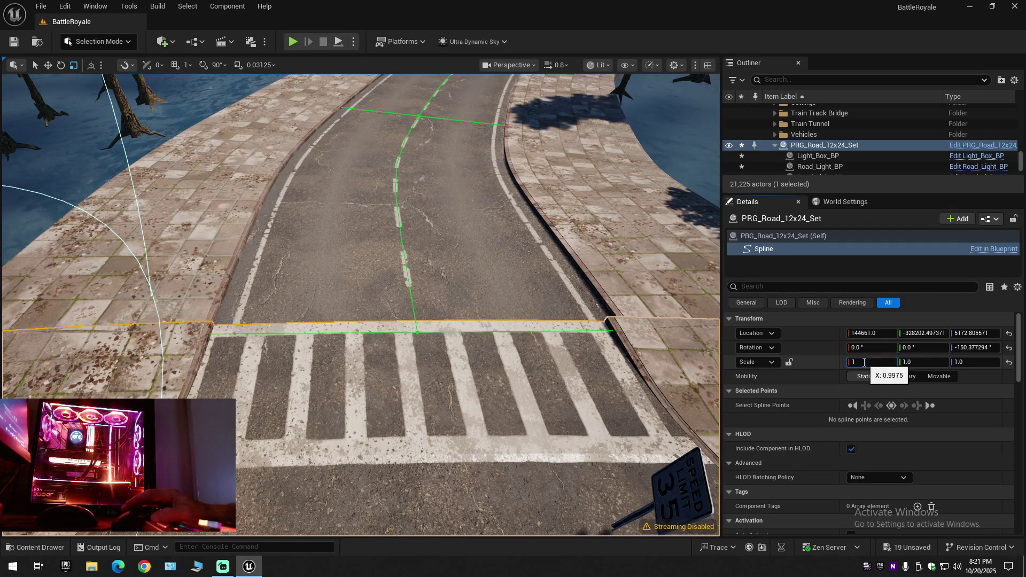
{"action": "left_click_drag", "start_coordinate": [865, 363], "coordinate": [855, 363]}
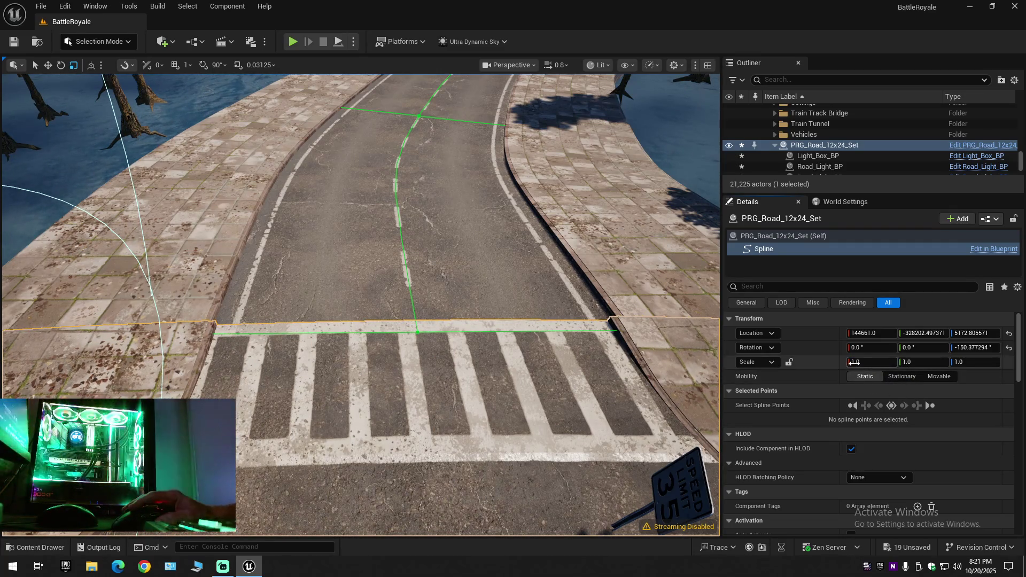
Step: Make the road set Movable and raise its X scale to about 1.0025
{"action": "left_click", "coordinate": [939, 376]}
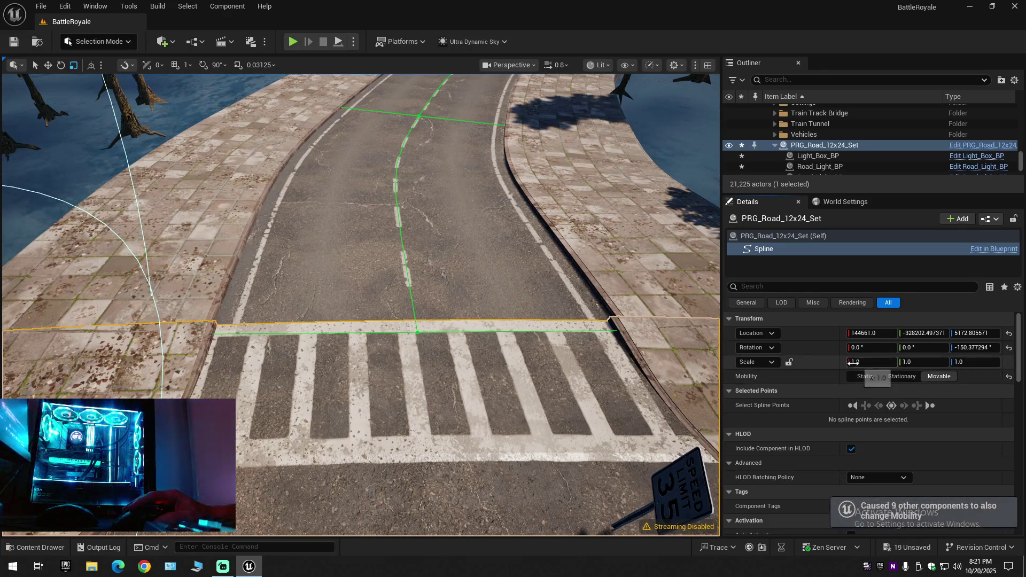
{"action": "left_click_drag", "start_coordinate": [859, 363], "coordinate": [865, 362]}
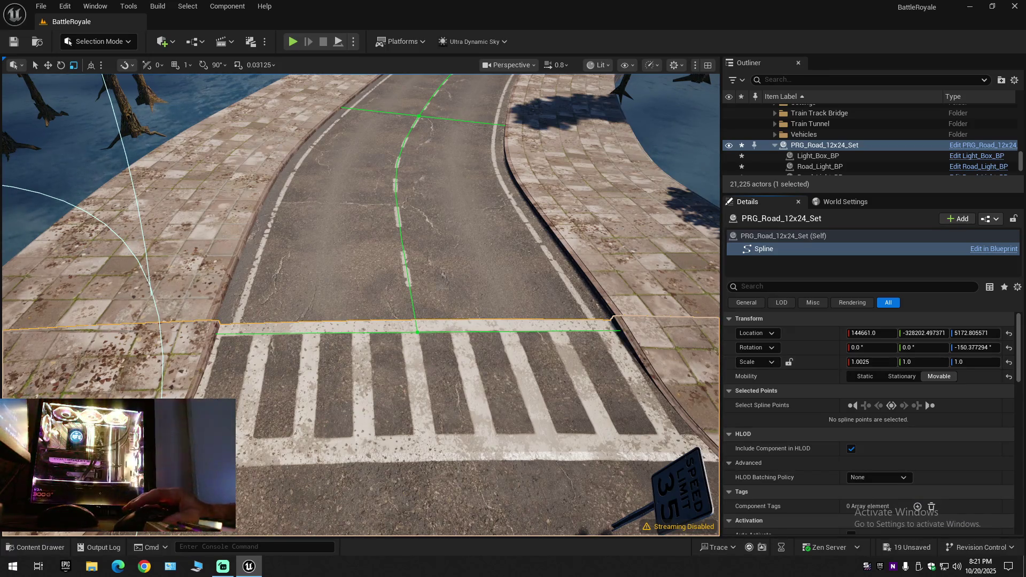
{"action": "mouse_move", "coordinate": [456, 335]}
{"action": "left_mouse_down"}
{"action": "mouse_move", "coordinate": [140, 134]}
{"action": "mouse_move", "coordinate": [193, 199]}
{"action": "left_mouse_up"}
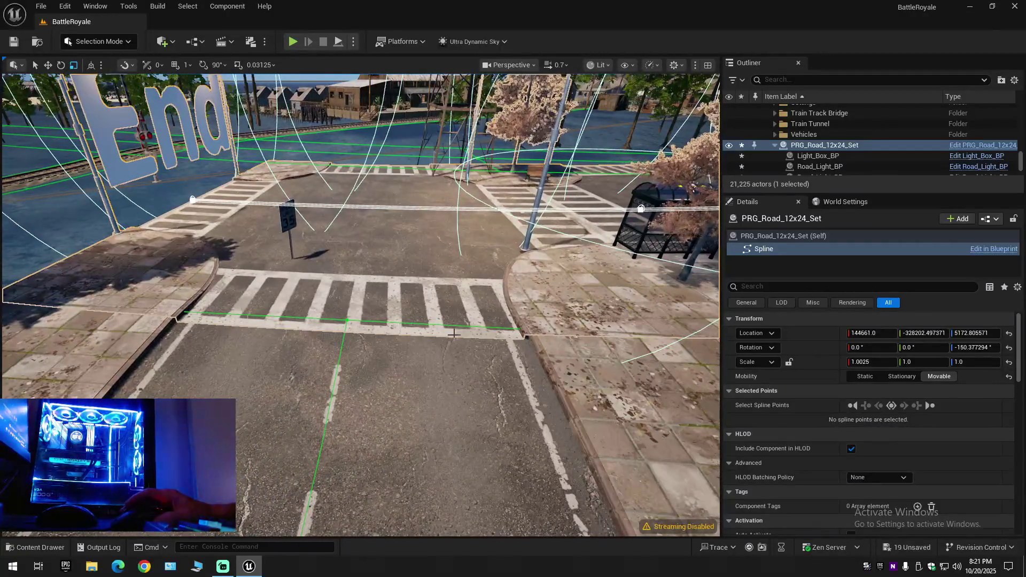
Step: Reset the X scale to 1.0, try 1.02, then settle the road set at 1.01
{"action": "left_click", "coordinate": [871, 362]}
{"action": "type", "text": "1"}
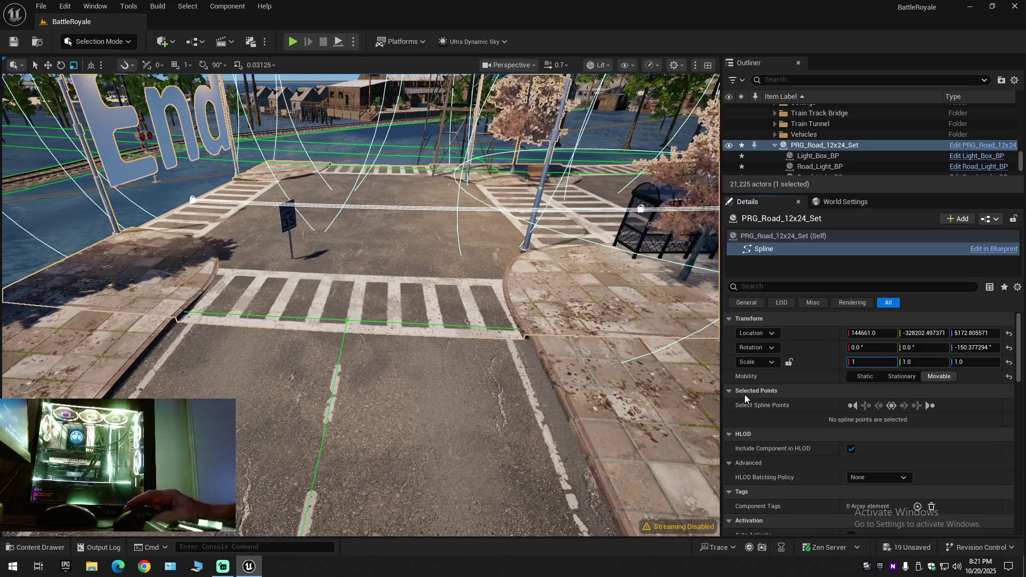
{"action": "key", "text": "Return"}
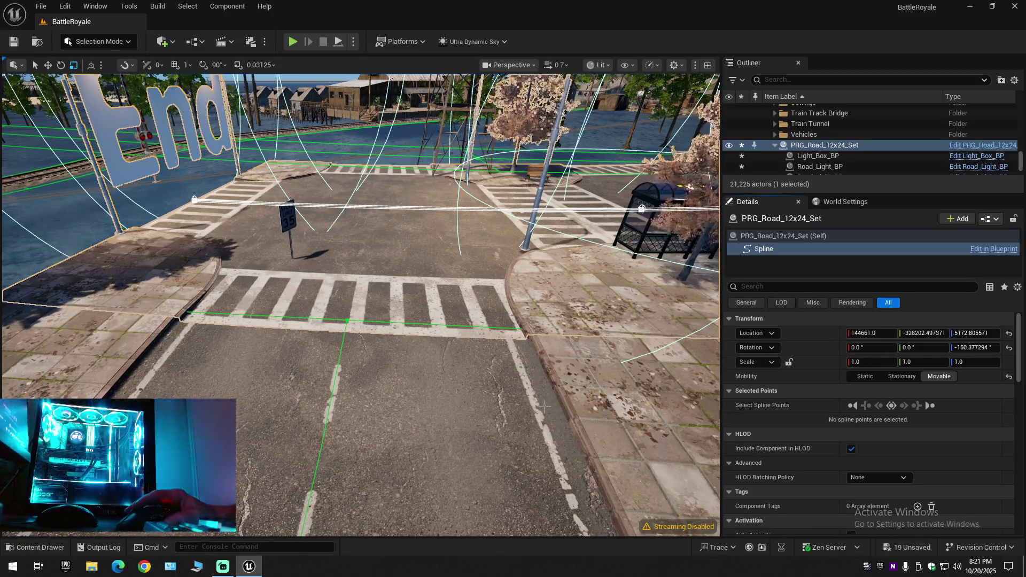
{"action": "left_click_drag", "start_coordinate": [361, 321], "coordinate": [417, 305]}
{"action": "left_click_drag", "start_coordinate": [361, 320], "coordinate": [417, 306]}
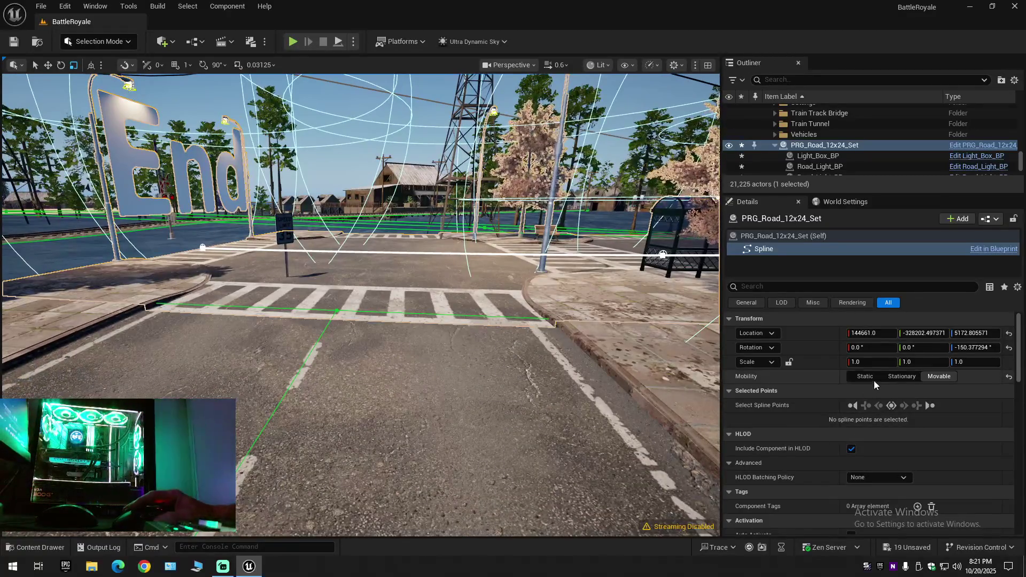
{"action": "left_click", "coordinate": [860, 362]}
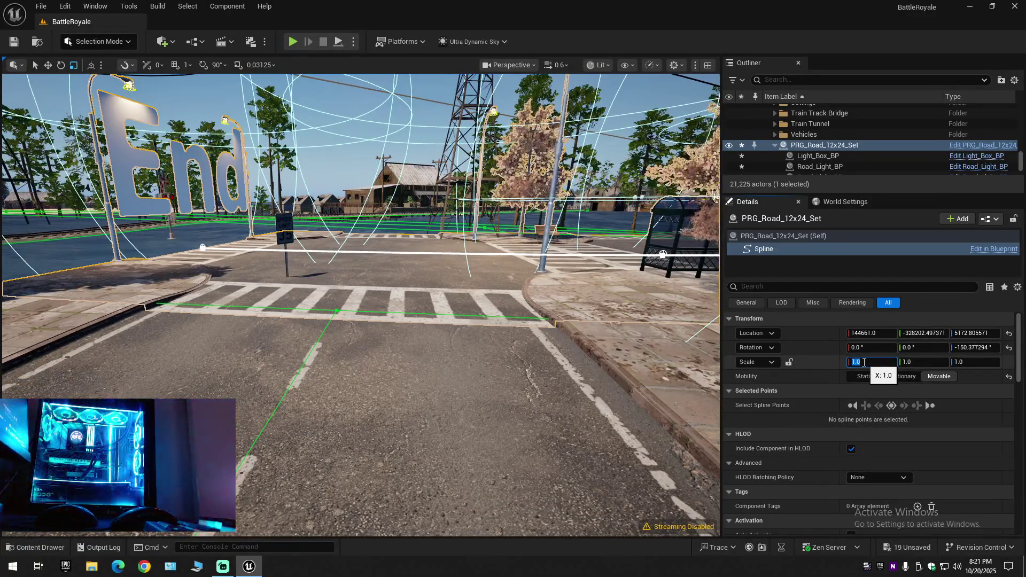
{"action": "type", "text": "2"}
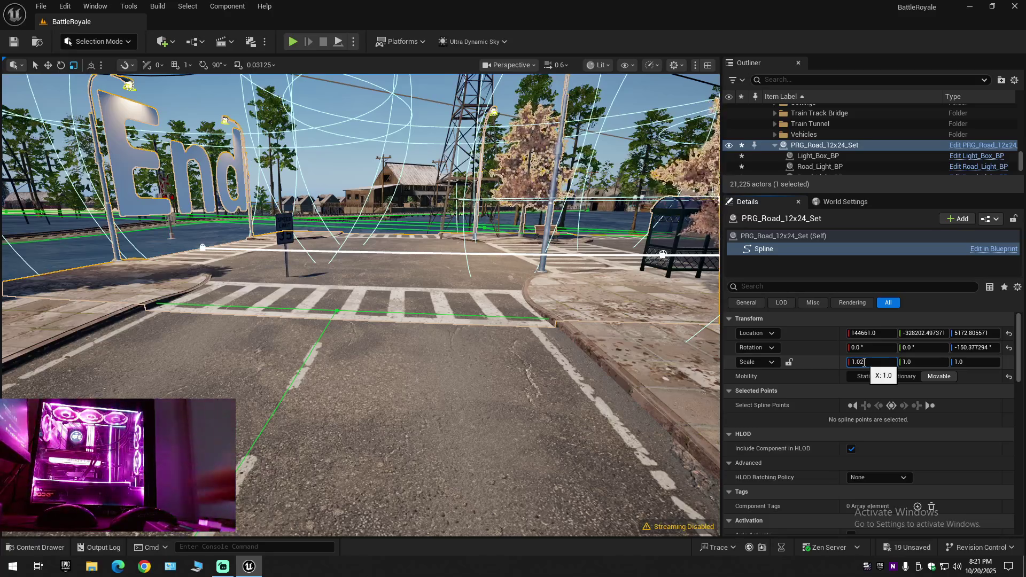
{"action": "key", "text": "Return"}
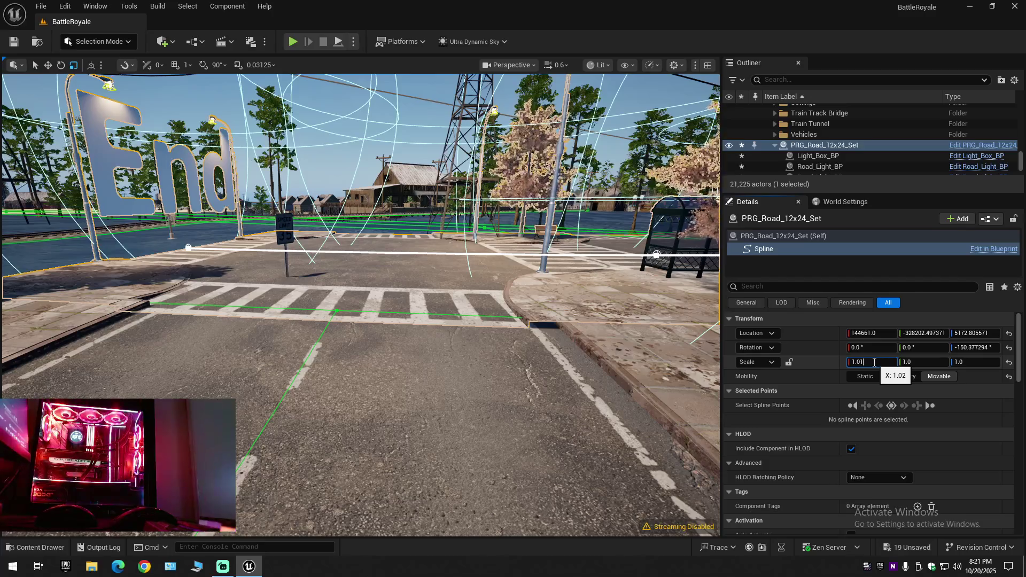
{"action": "key", "text": "Return"}
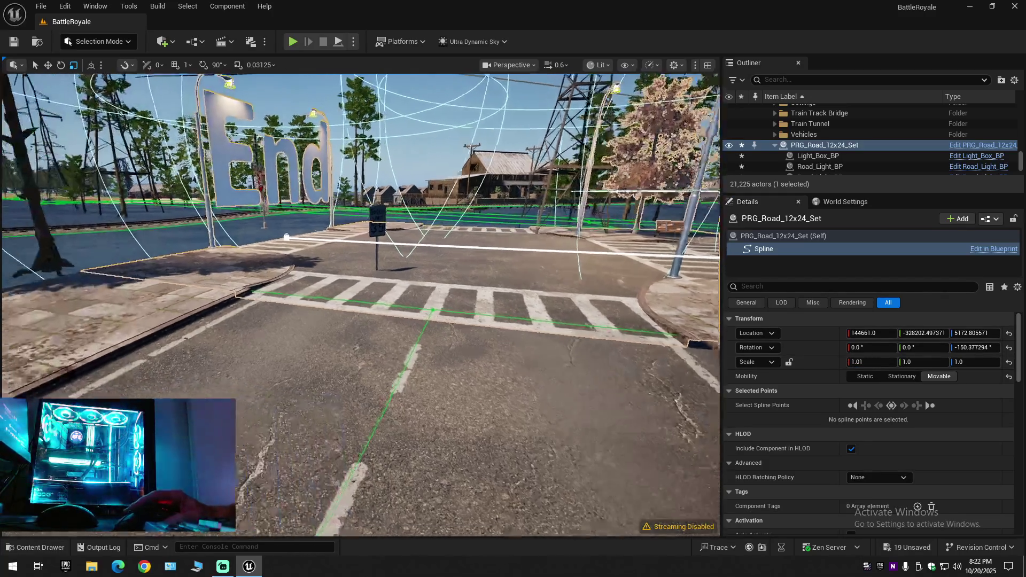
Step: Check the crosswalk from new angles and step the X scale through 1.001 and 1.005
{"action": "left_click_drag", "start_coordinate": [361, 305], "coordinate": [481, 280]}
{"action": "left_click_drag", "start_coordinate": [361, 305], "coordinate": [441, 289]}
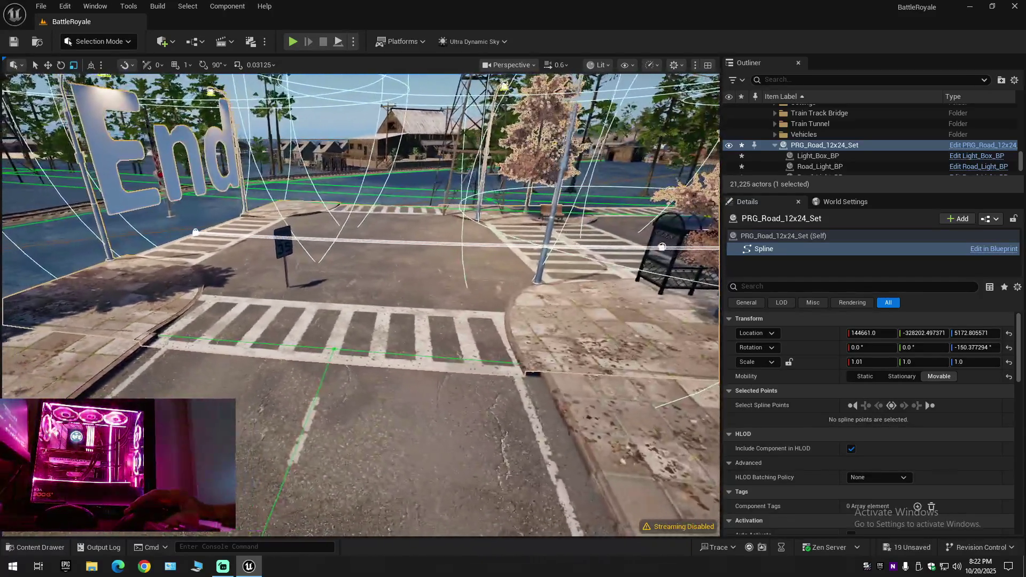
{"action": "left_click_drag", "start_coordinate": [361, 305], "coordinate": [402, 301]}
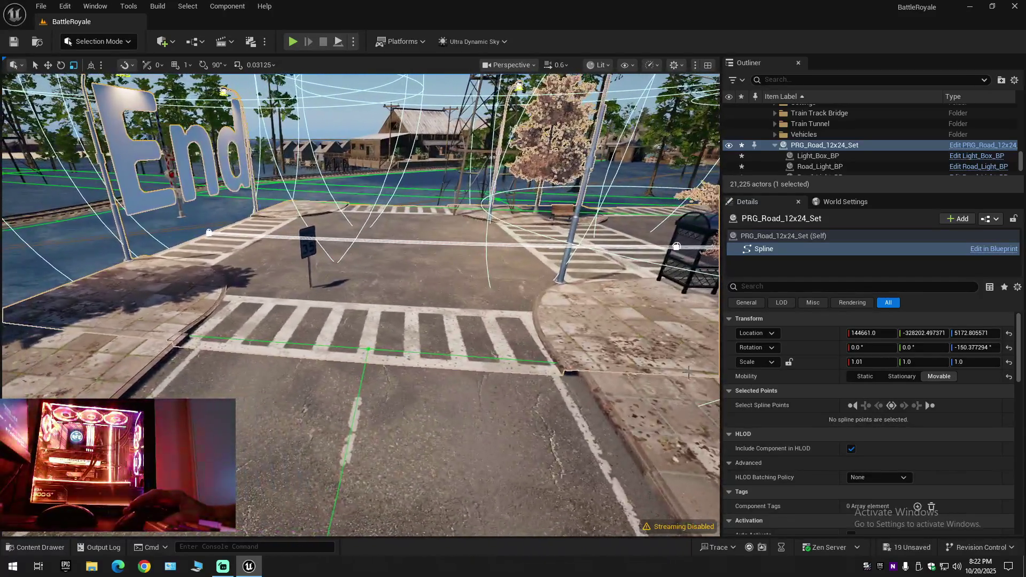
{"action": "left_click", "coordinate": [870, 362]}
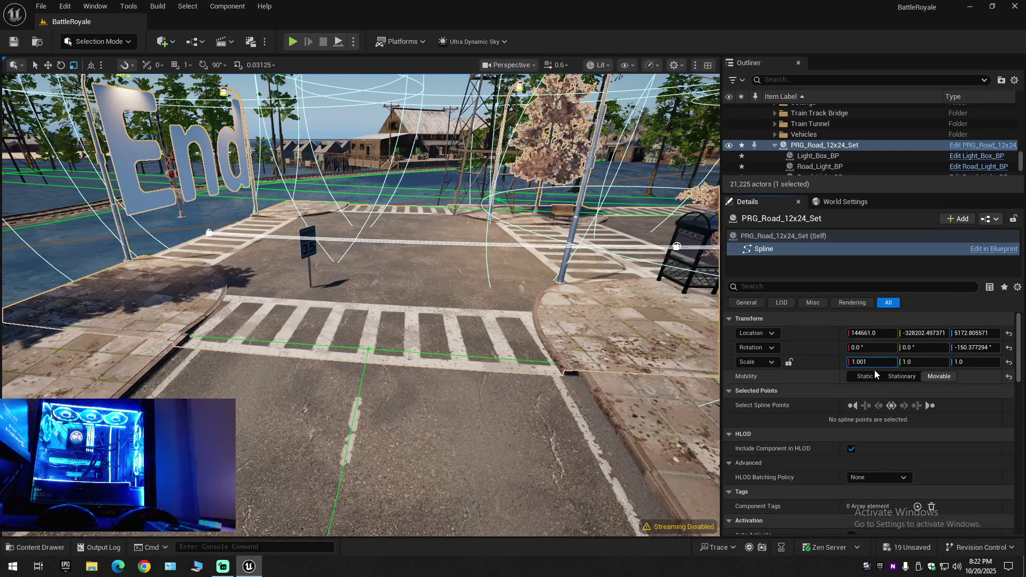
{"action": "key", "text": "Return"}
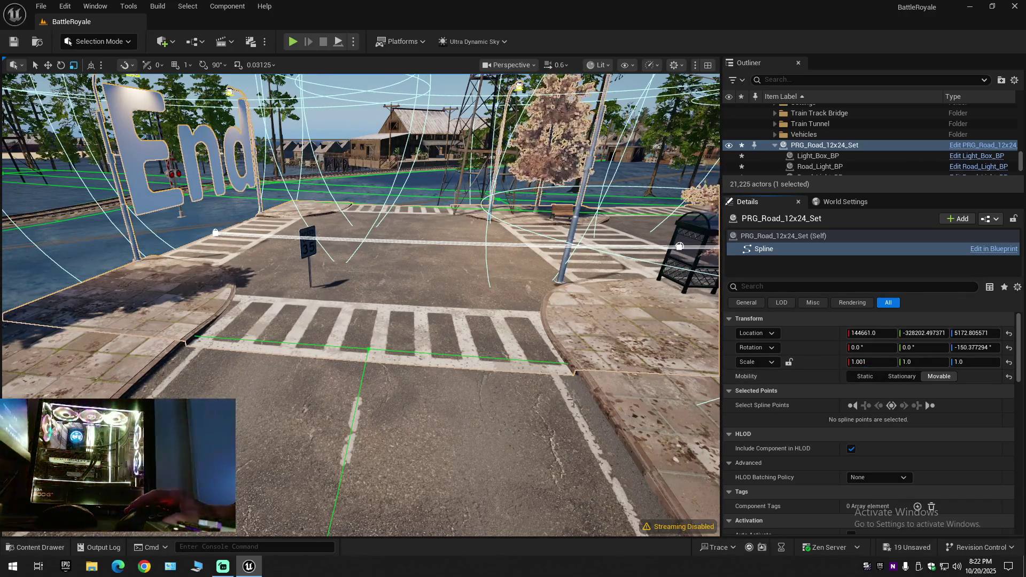
{"action": "left_click_drag", "start_coordinate": [361, 321], "coordinate": [417, 282]}
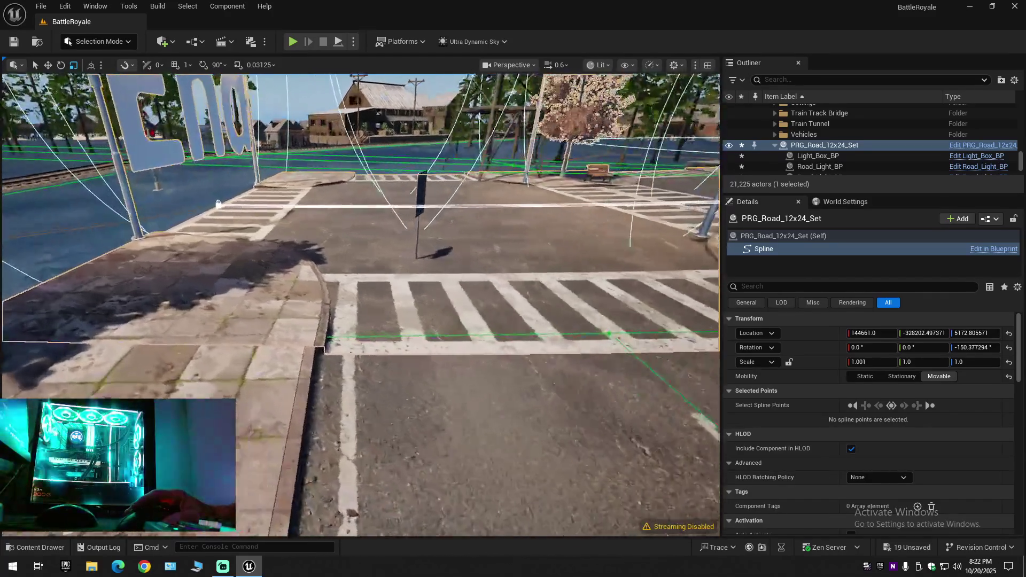
{"action": "left_click_drag", "start_coordinate": [361, 305], "coordinate": [417, 338]}
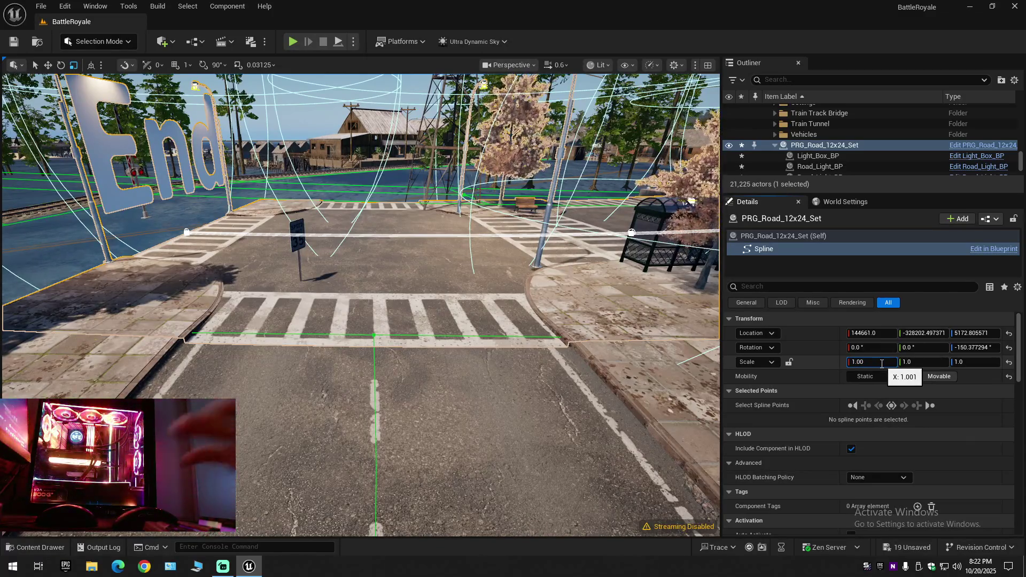
{"action": "type", "text": "5"}
{"action": "key", "text": "Return"}
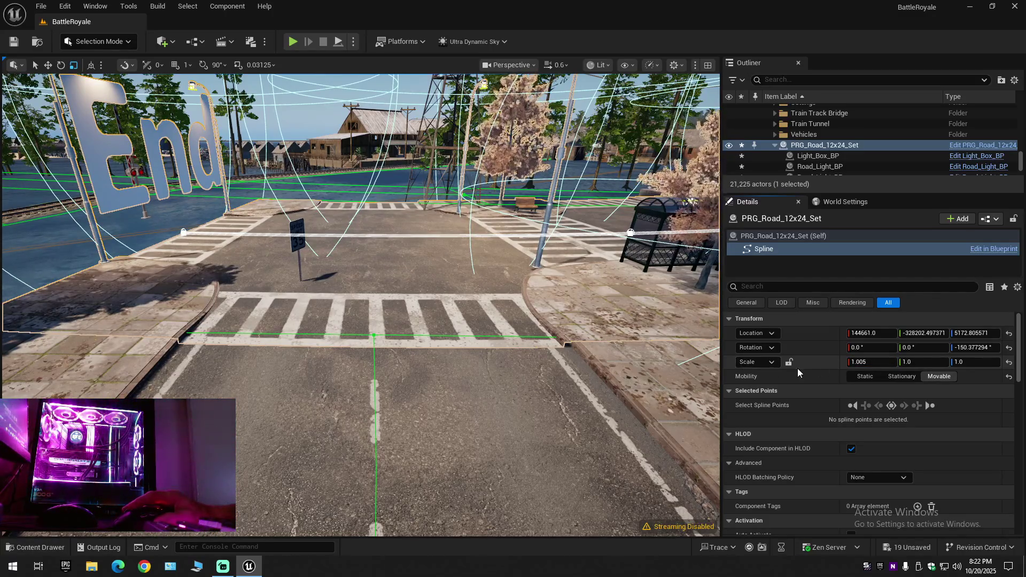
Step: Inspect the curb joint up close and commit an X scale of 1.009
{"action": "key", "text": "w"}
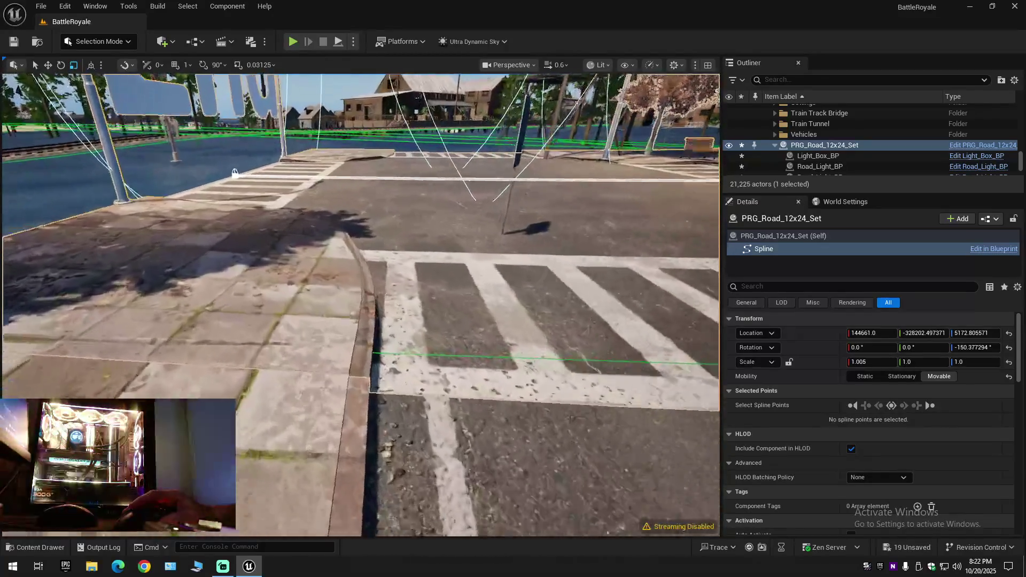
{"action": "key", "text": "w"}
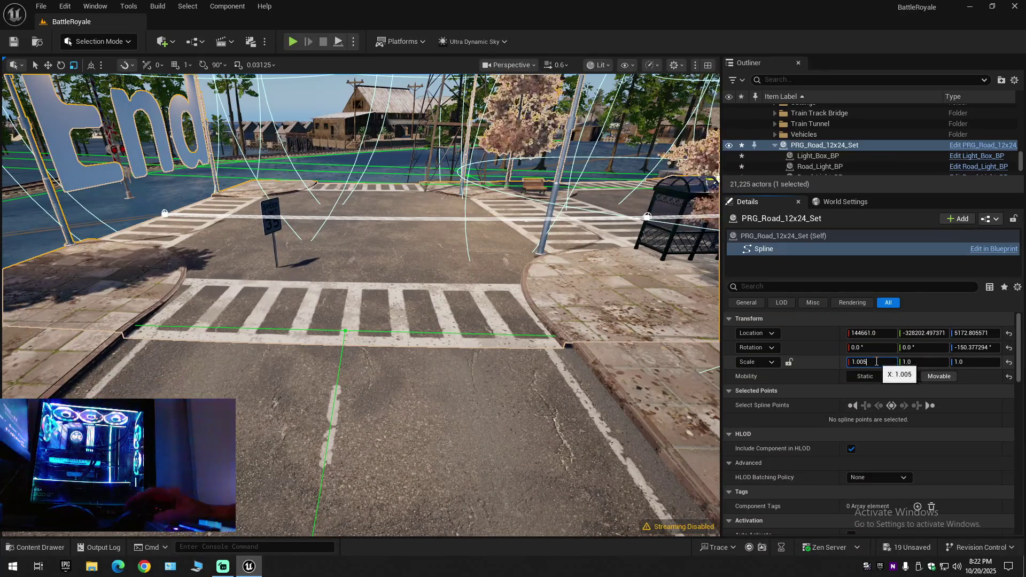
{"action": "key", "text": "BackSpace"}
{"action": "type", "text": "9"}
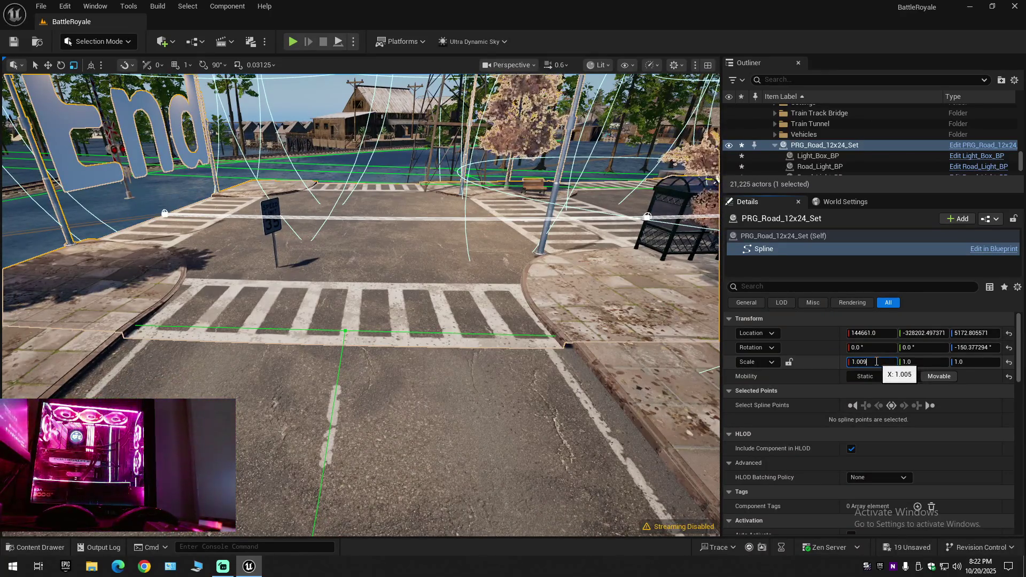
{"action": "key", "text": "Return"}
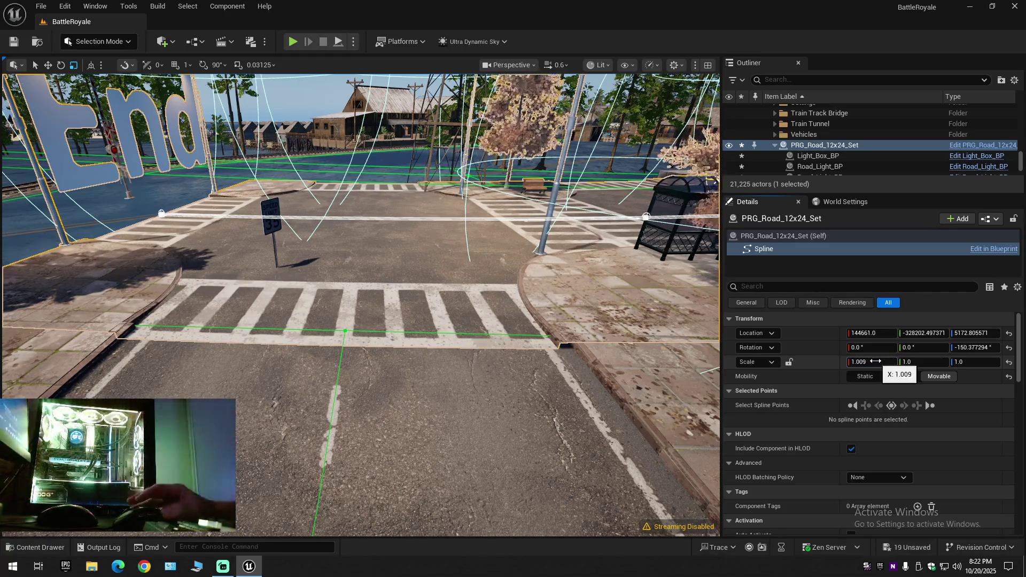
{"action": "left_click", "coordinate": [98, 41]}
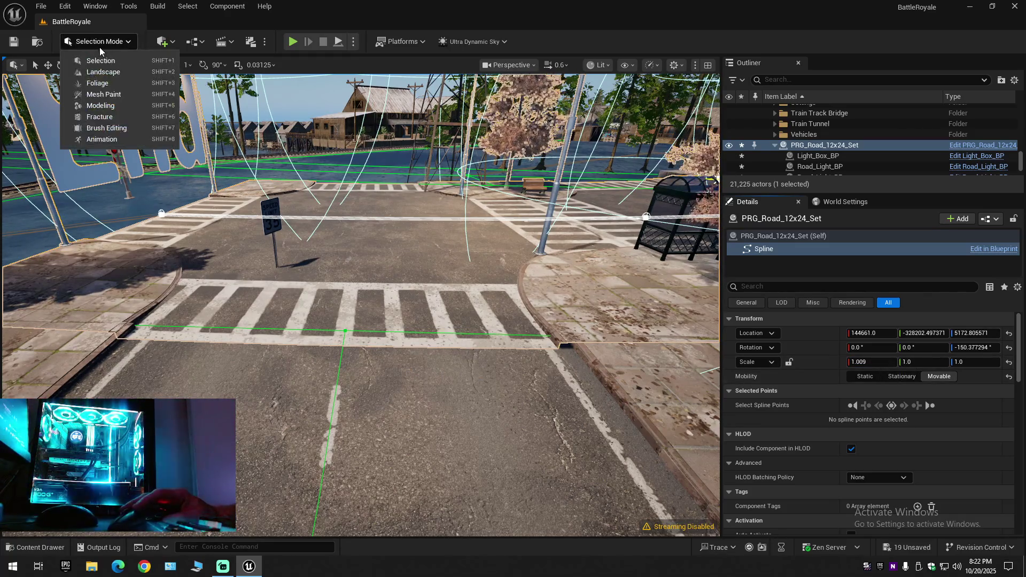
Step: In Landscape spline mode, nudge LandscapeSplineControlPoint_25 under the crosswalk slightly left
{"action": "left_click", "coordinate": [196, 258]}
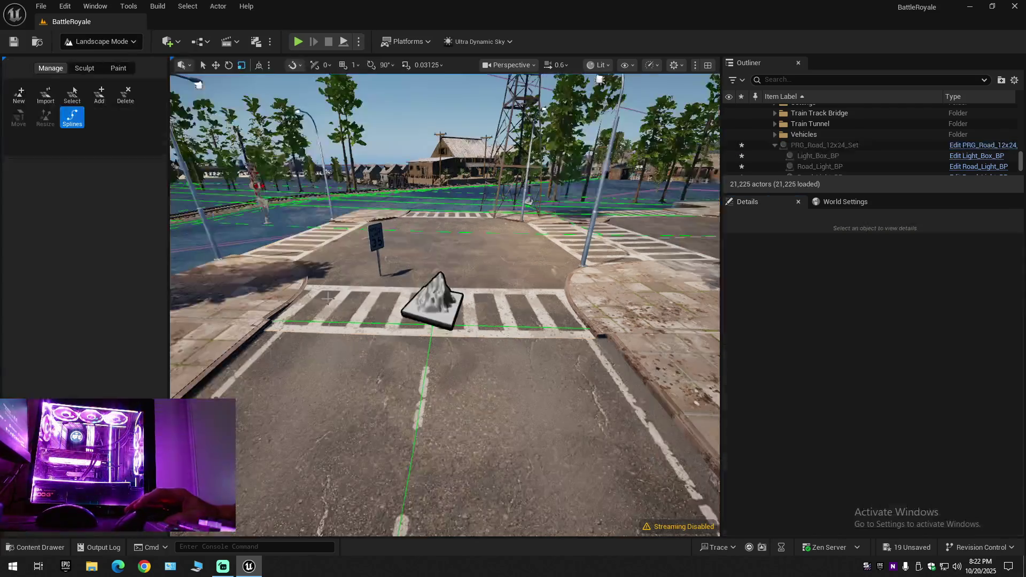
{"action": "left_click", "coordinate": [423, 321]}
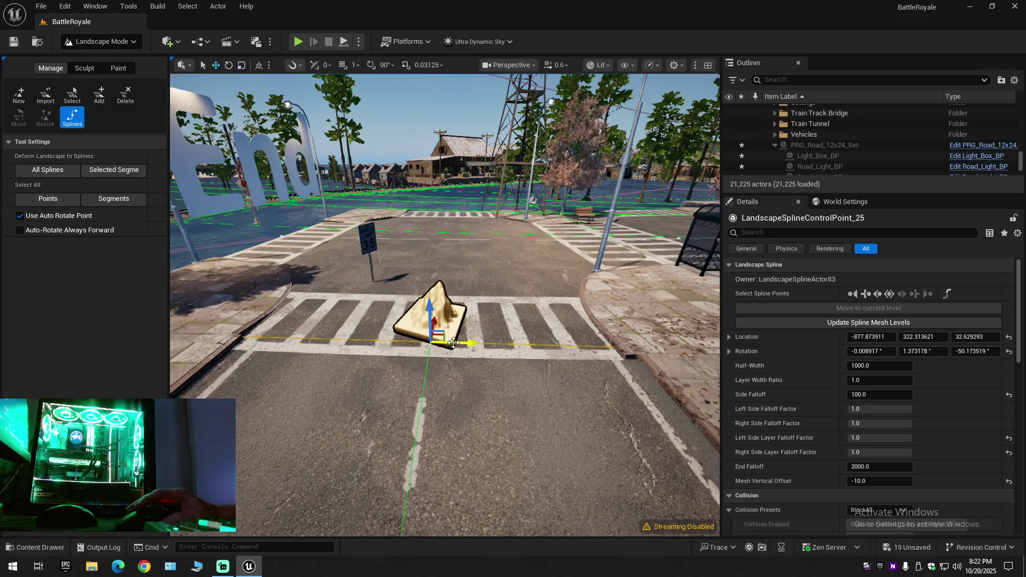
{"action": "mouse_move", "coordinate": [468, 344]}
{"action": "left_mouse_down"}
{"action": "mouse_move", "coordinate": [321, 305]}
{"action": "mouse_move", "coordinate": [441, 281]}
{"action": "left_mouse_up"}
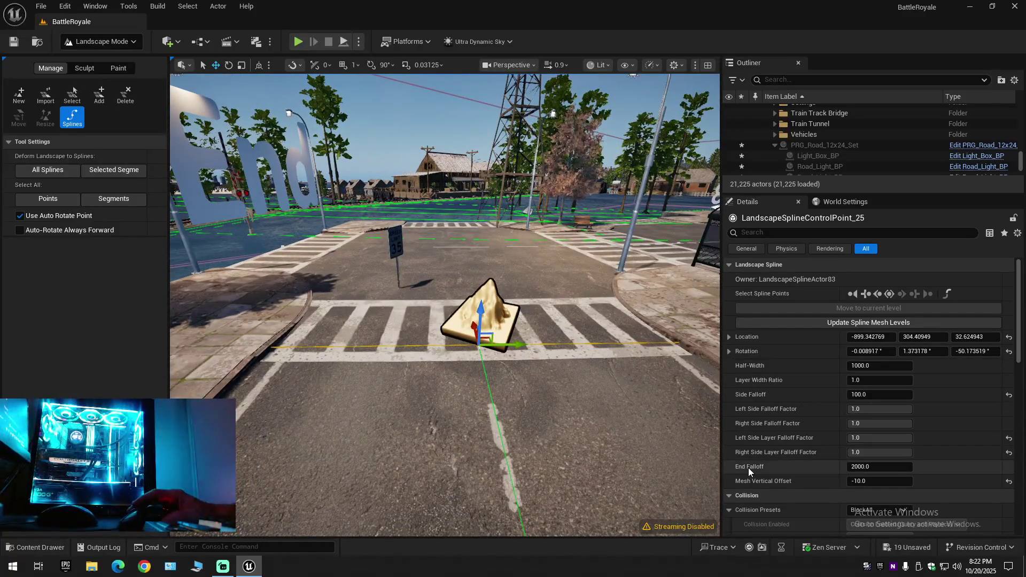
Step: Return to Selection mode and click the road set in the Outliner
{"action": "left_click", "coordinate": [100, 41]}
{"action": "left_click", "coordinate": [130, 59]}
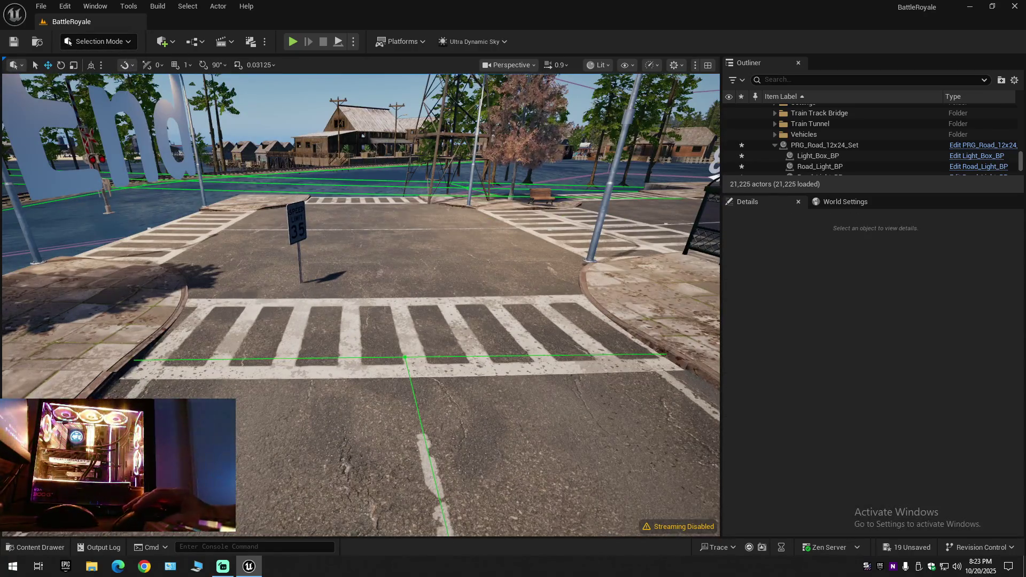
{"action": "left_click", "coordinate": [824, 144]}
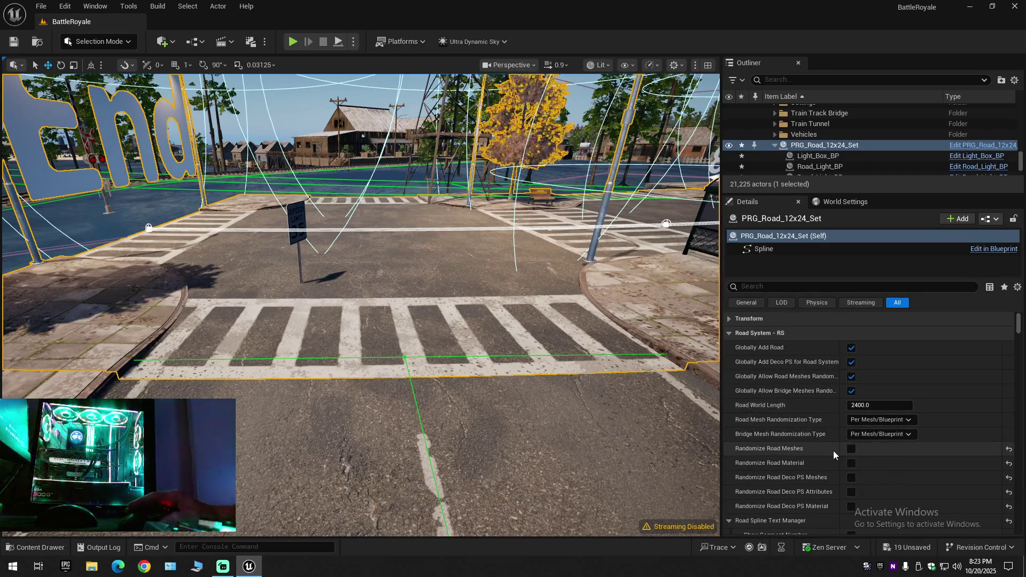
Step: Select the road set's Spline component and enter an X scale of 1.019
{"action": "left_click", "coordinate": [782, 249]}
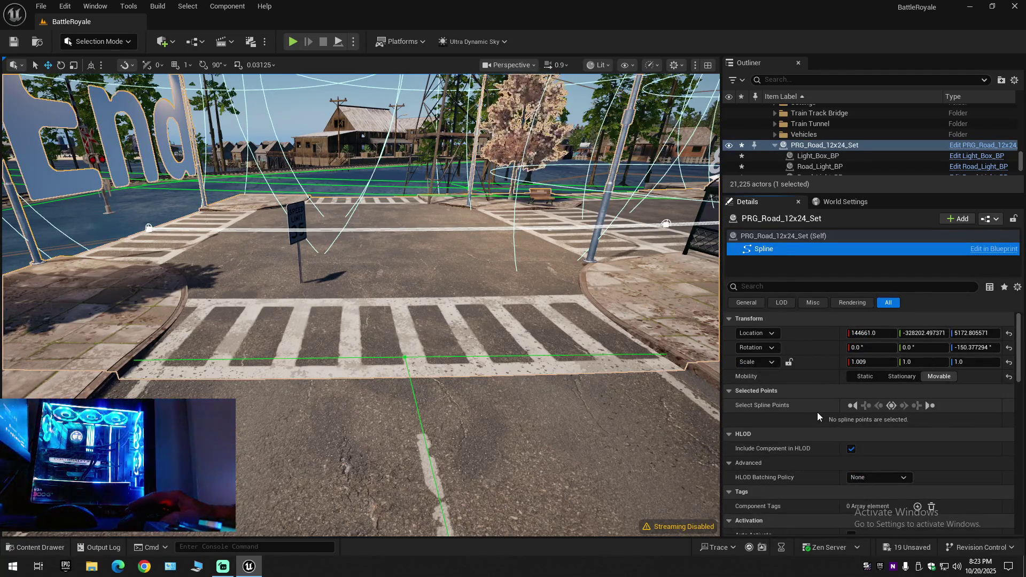
{"action": "scroll", "coordinate": [819, 413], "scroll_direction": "down", "scroll_amount": 3}
{"action": "scroll", "coordinate": [819, 413], "scroll_direction": "down", "scroll_amount": 2}
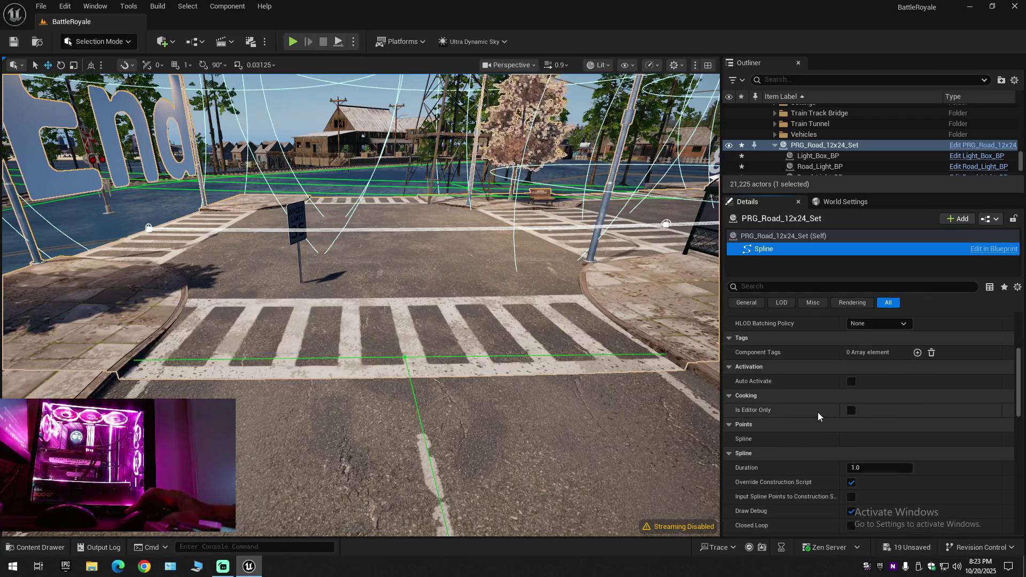
{"action": "scroll", "coordinate": [818, 412], "scroll_direction": "up", "scroll_amount": 3}
{"action": "scroll", "coordinate": [818, 412], "scroll_direction": "up", "scroll_amount": 2}
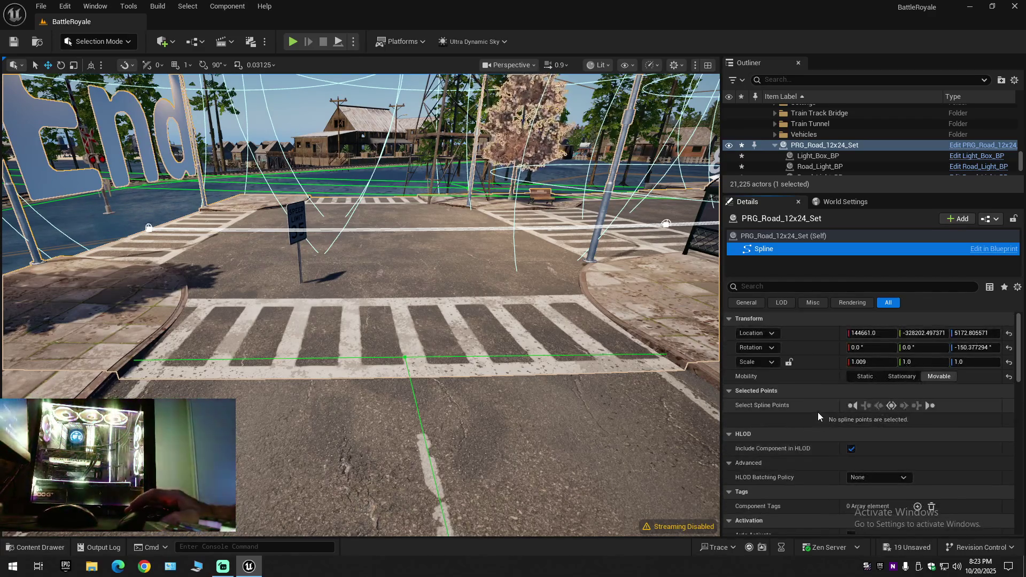
{"action": "left_click", "coordinate": [865, 361]}
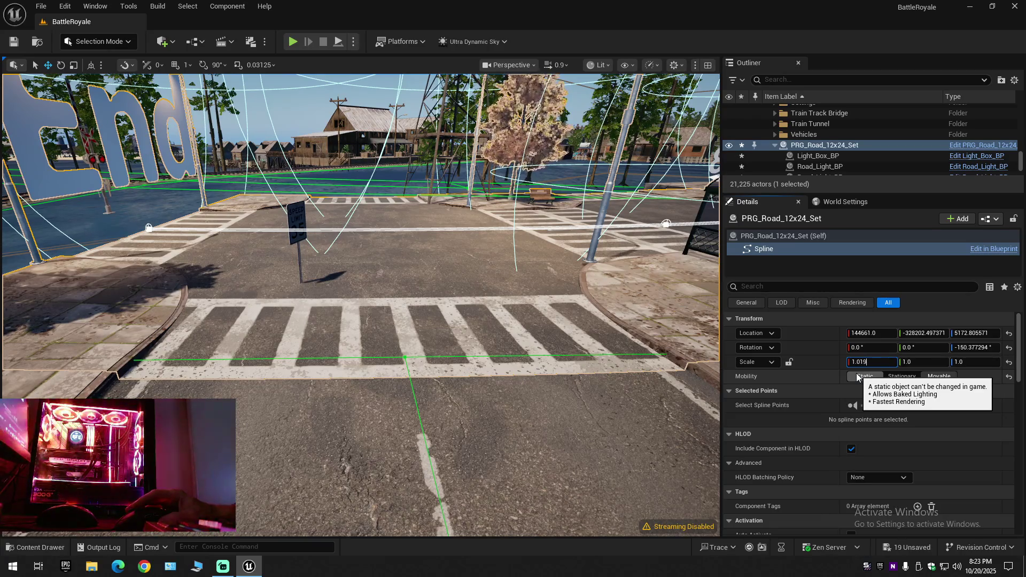
{"action": "key", "text": "Return"}
{"action": "scroll", "coordinate": [655, 373], "scroll_direction": "down", "scroll_amount": 1}
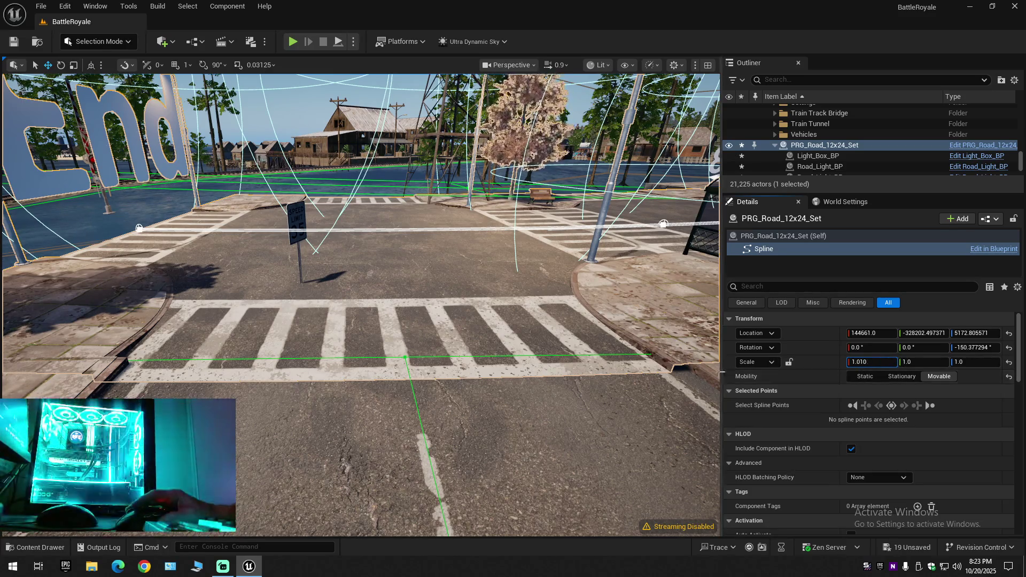
Step: Commit X scale 1.01, inspect both curb edges up close, then raise it to about 1.0125
{"action": "key", "text": "Return"}
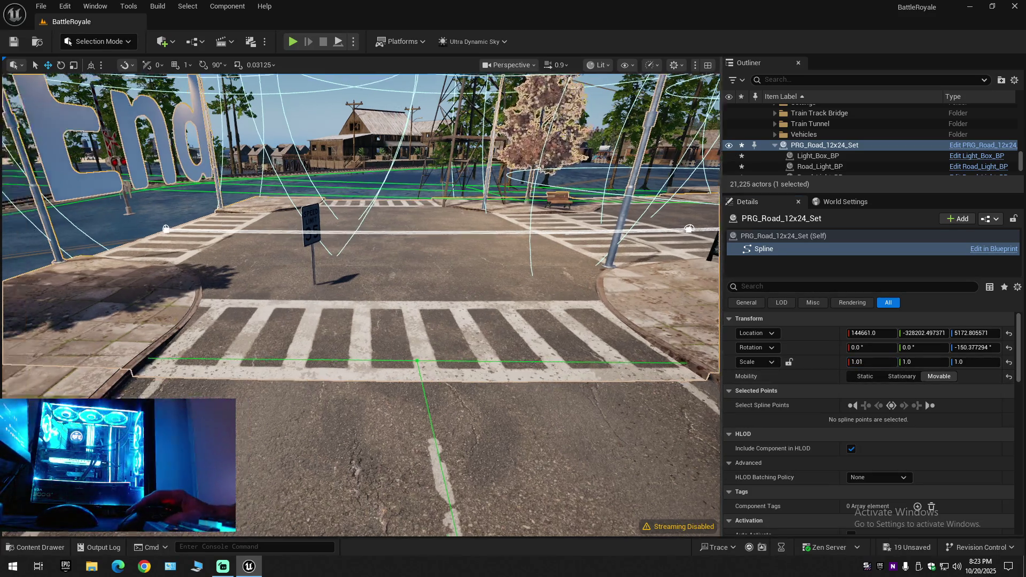
{"action": "left_click_drag", "start_coordinate": [361, 281], "coordinate": [482, 281]}
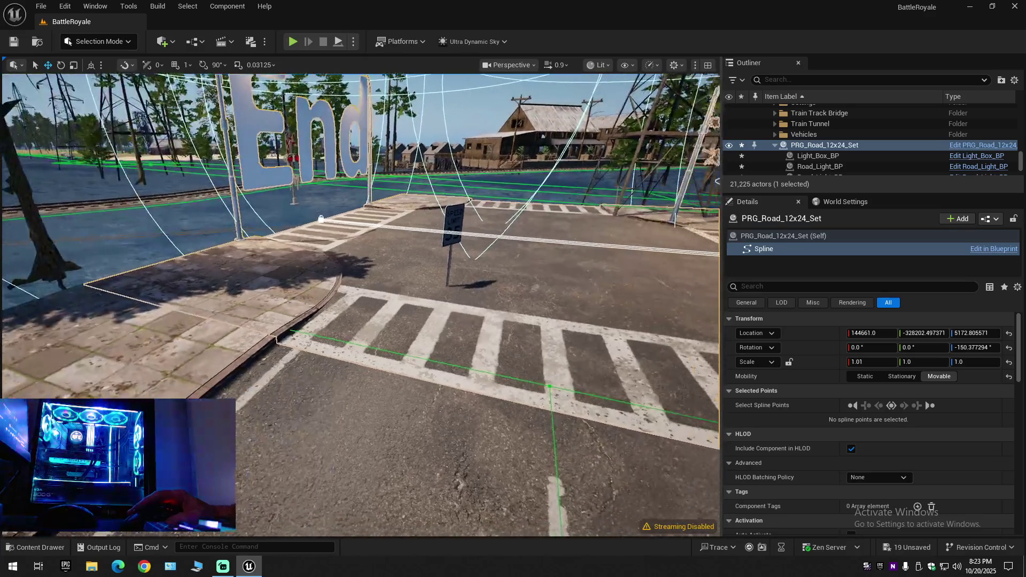
{"action": "left_click_drag", "start_coordinate": [361, 282], "coordinate": [482, 321]}
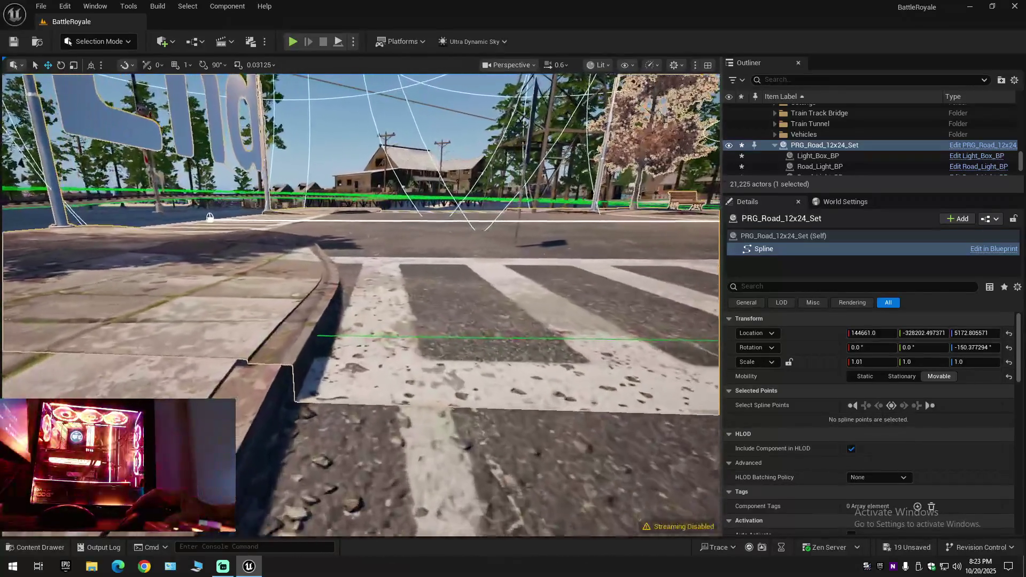
{"action": "left_click_drag", "start_coordinate": [361, 281], "coordinate": [442, 305]}
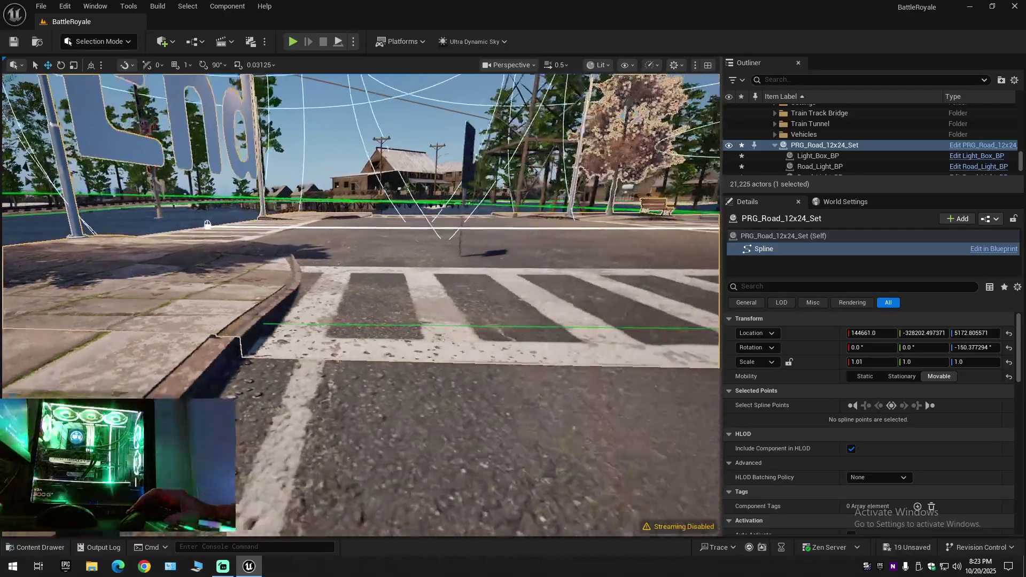
{"action": "left_click_drag", "start_coordinate": [362, 282], "coordinate": [281, 281]}
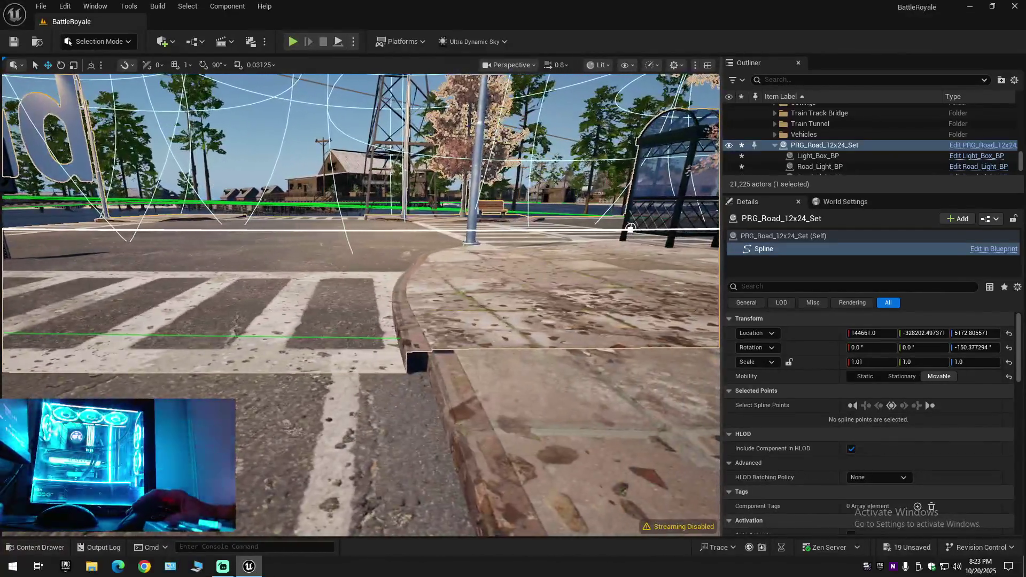
{"action": "left_click_drag", "start_coordinate": [361, 281], "coordinate": [441, 281]}
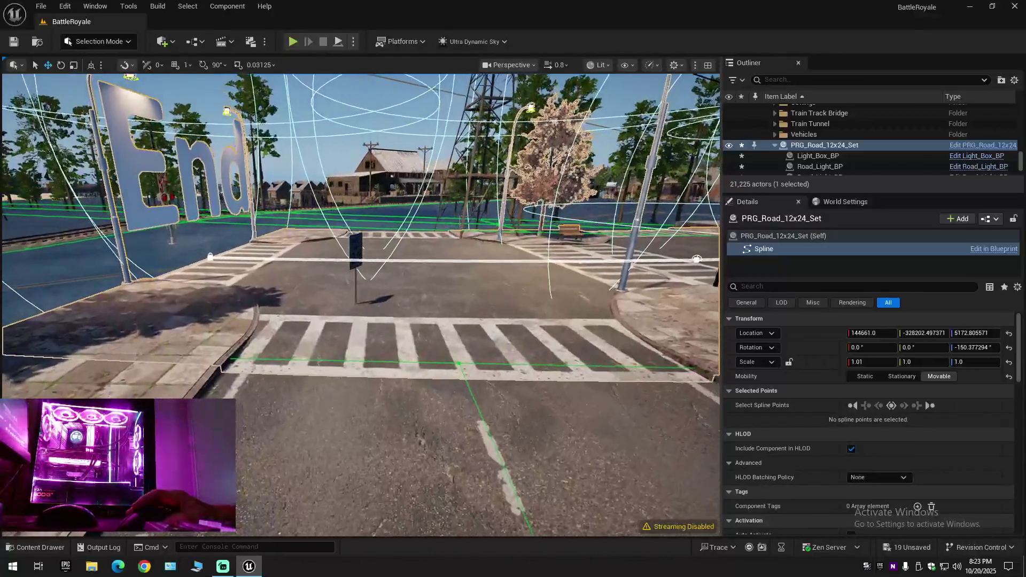
{"action": "left_click_drag", "start_coordinate": [361, 281], "coordinate": [401, 265]}
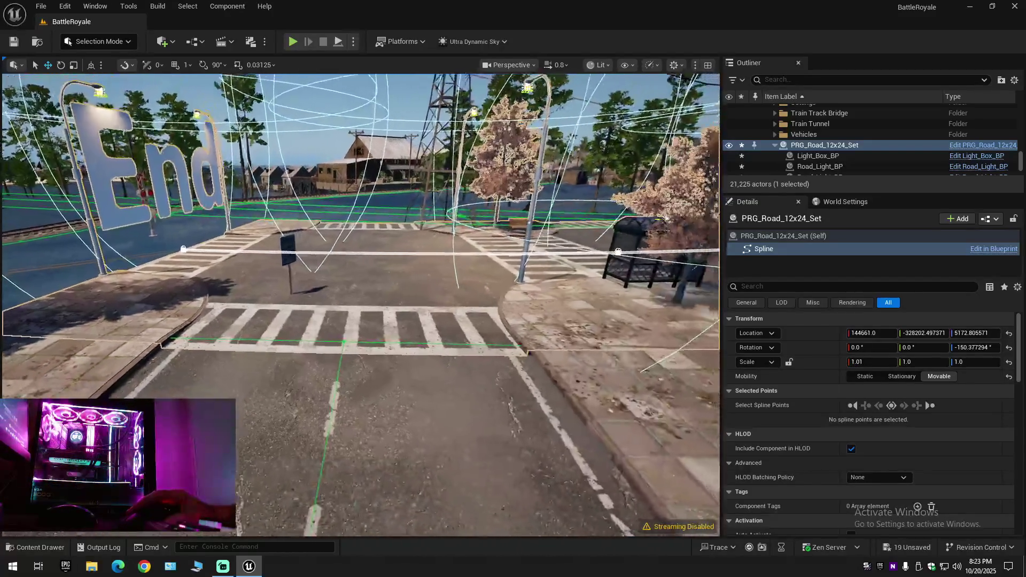
{"action": "left_click_drag", "start_coordinate": [856, 362], "coordinate": [871, 361]}
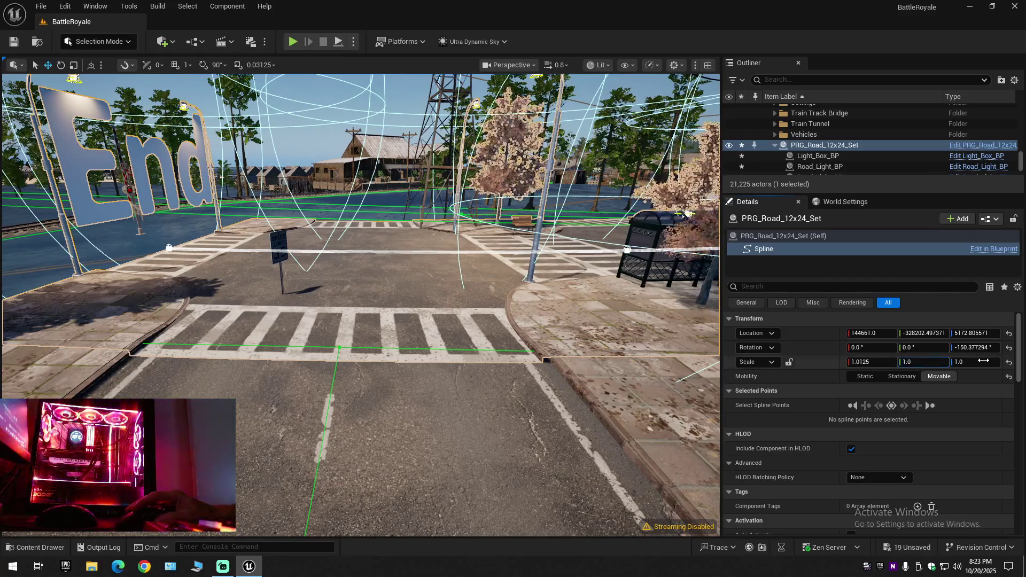
Step: Nudge the road set's Y and Z scales, then return both to 1.0 after trying Z at 1.005
{"action": "left_click_drag", "start_coordinate": [940, 362], "coordinate": [945, 362]}
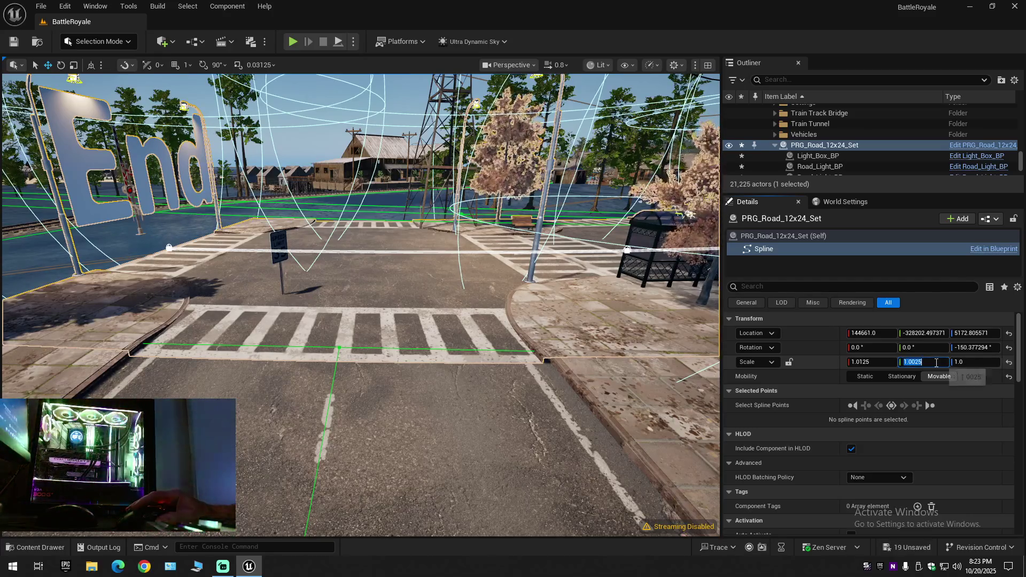
{"action": "type", "text": "1"}
{"action": "left_click", "coordinate": [959, 361]}
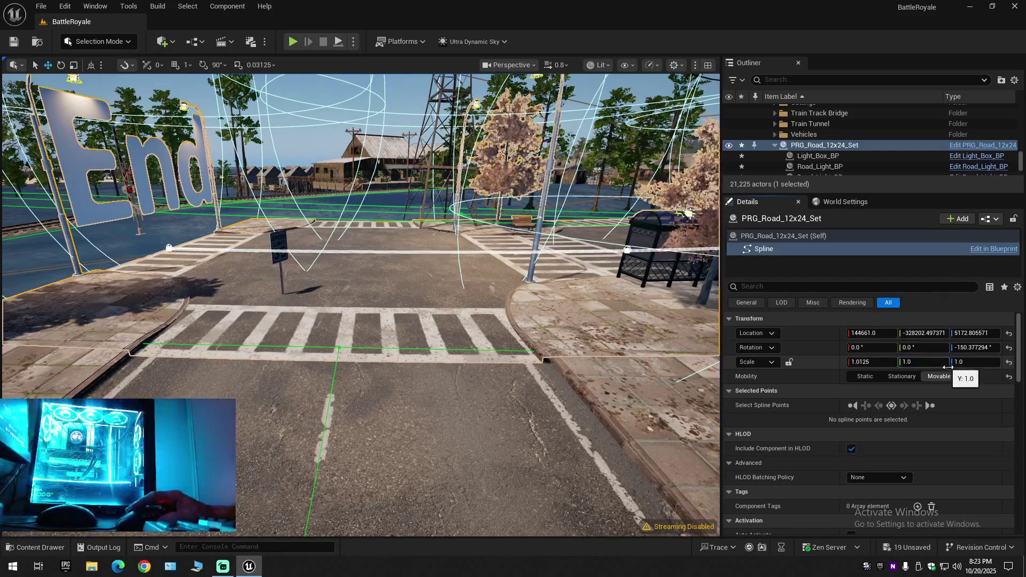
{"action": "left_click_drag", "start_coordinate": [959, 362], "coordinate": [965, 361]}
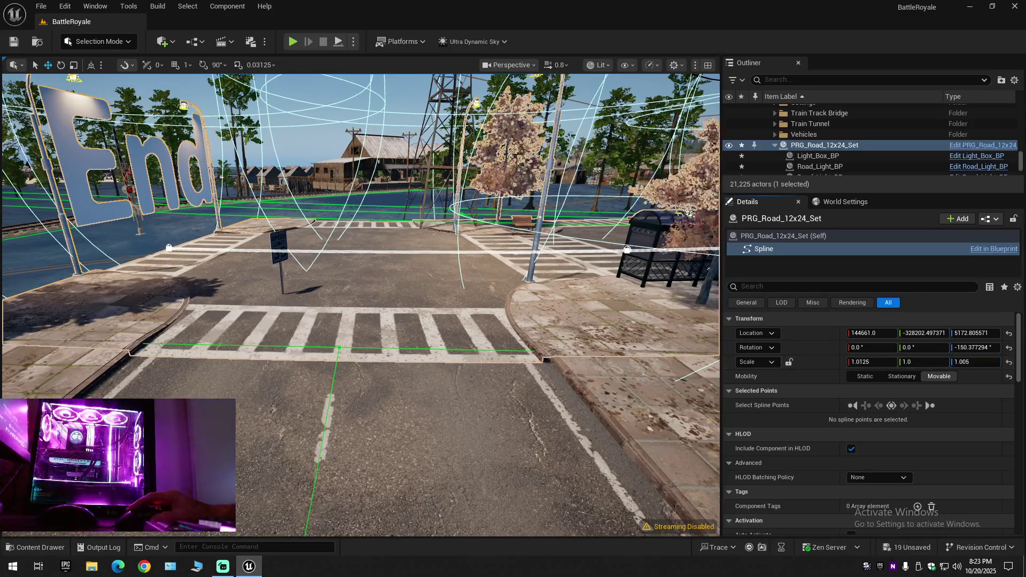
{"action": "left_click", "coordinate": [963, 362]}
{"action": "type", "text": "6"}
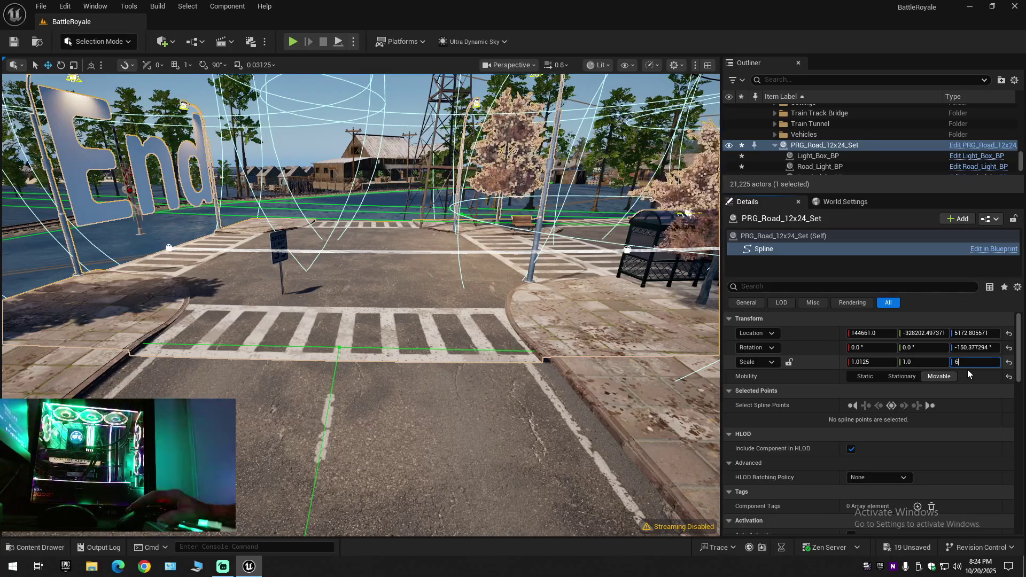
{"action": "key", "text": "Return"}
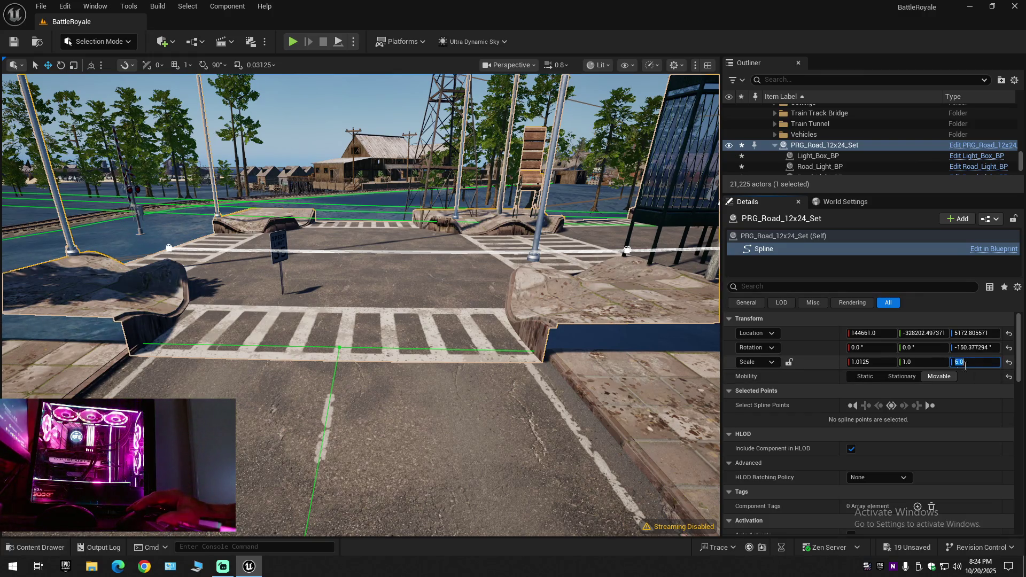
{"action": "type", "text": "1"}
{"action": "key", "text": "Return"}
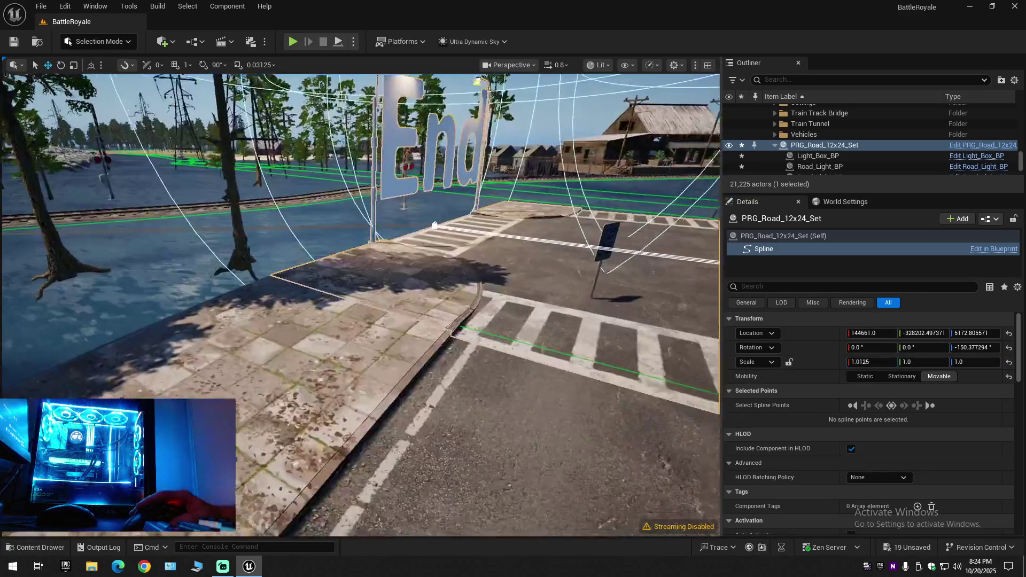
{"action": "left_click_drag", "start_coordinate": [362, 280], "coordinate": [361, 241]}
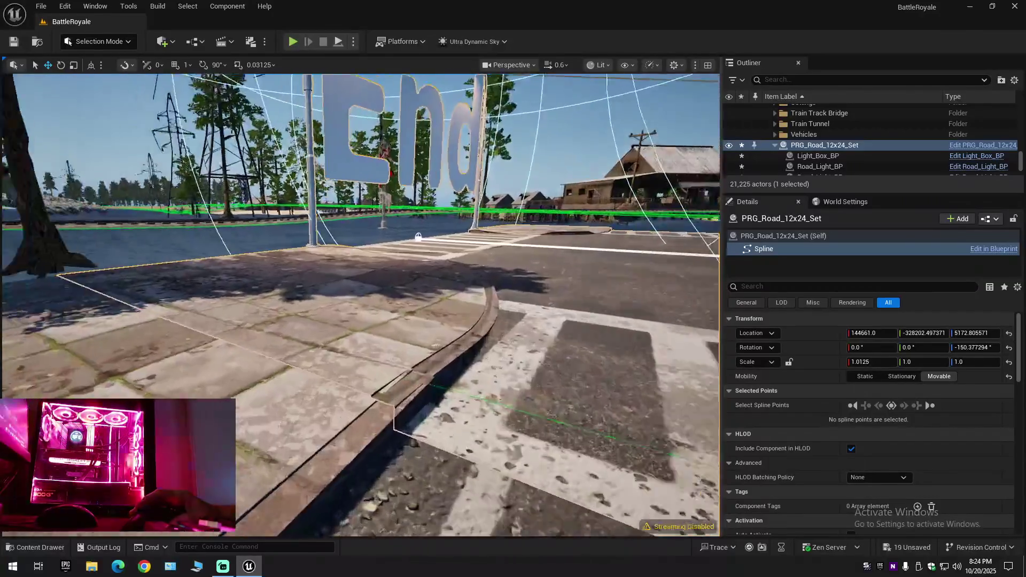
{"action": "left_click_drag", "start_coordinate": [361, 281], "coordinate": [361, 241]}
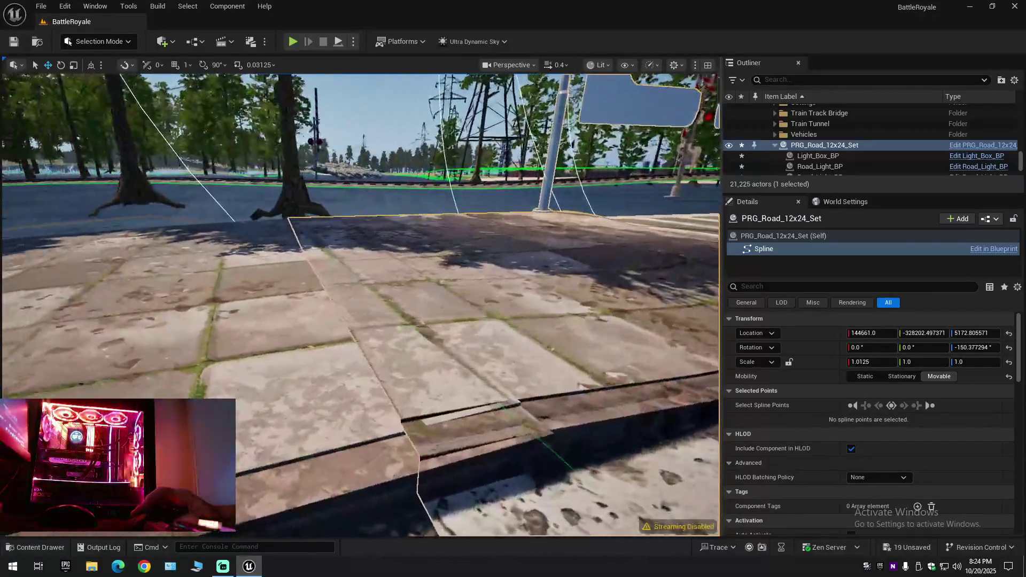
{"action": "left_click_drag", "start_coordinate": [361, 280], "coordinate": [361, 241]}
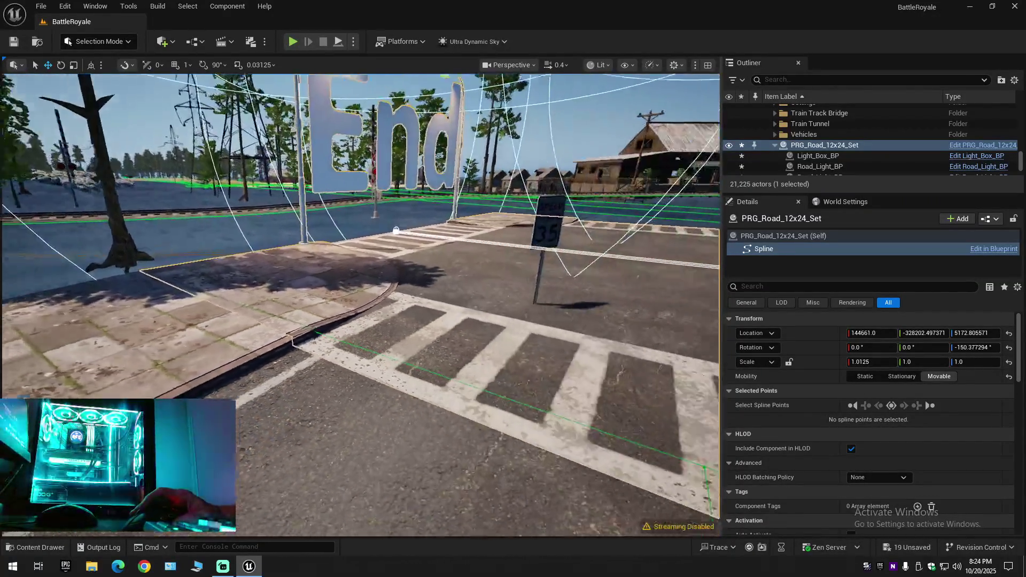
{"action": "left_click_drag", "start_coordinate": [361, 282], "coordinate": [361, 241]}
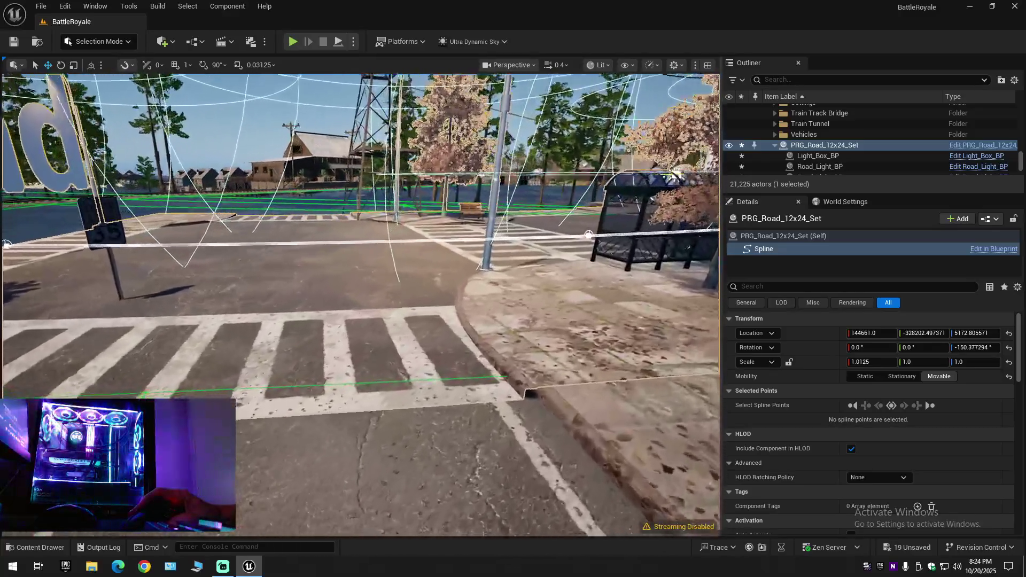
{"action": "left_click_drag", "start_coordinate": [361, 281], "coordinate": [361, 241]}
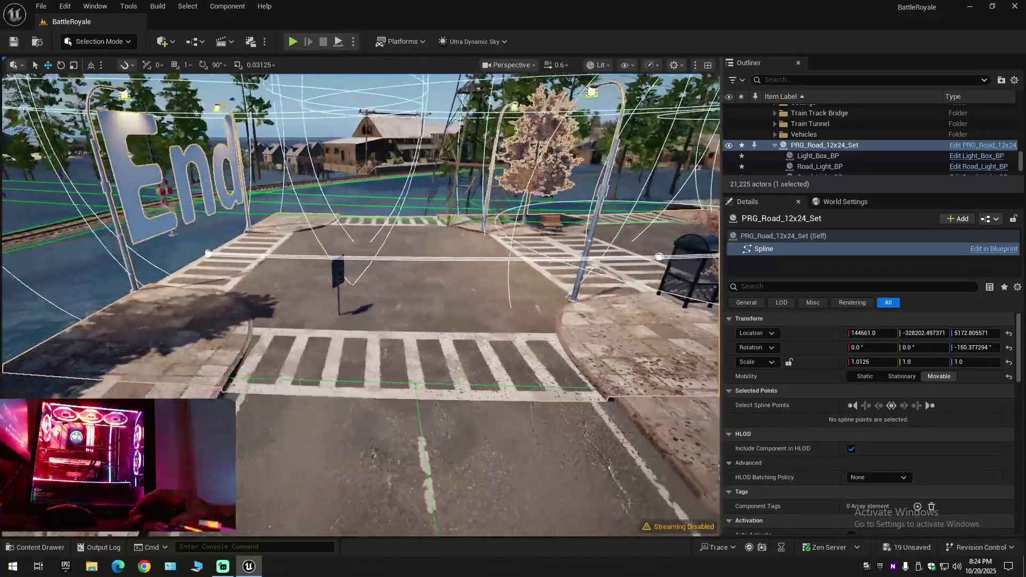
{"action": "left_click_drag", "start_coordinate": [361, 281], "coordinate": [362, 257]}
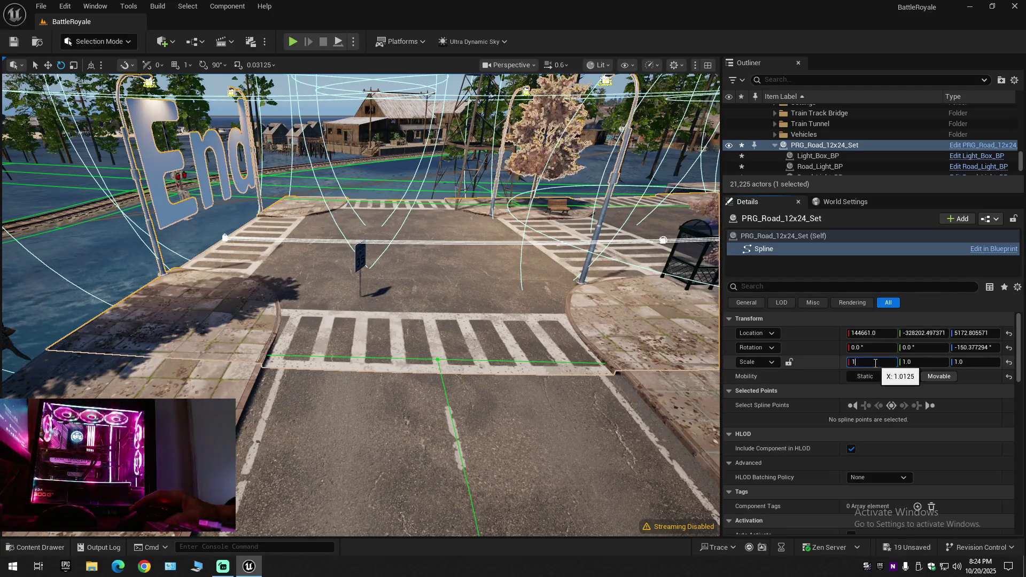
Step: Reset the road set's X scale to 1.0 and check the crosswalk against the curb
{"action": "key", "text": "Return"}
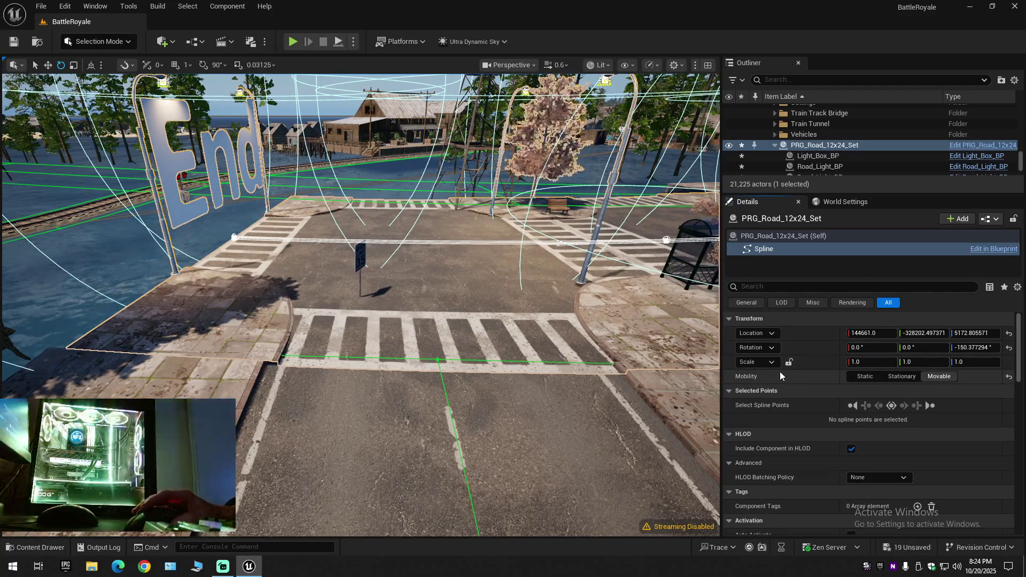
{"action": "left_click_drag", "start_coordinate": [361, 280], "coordinate": [401, 241]}
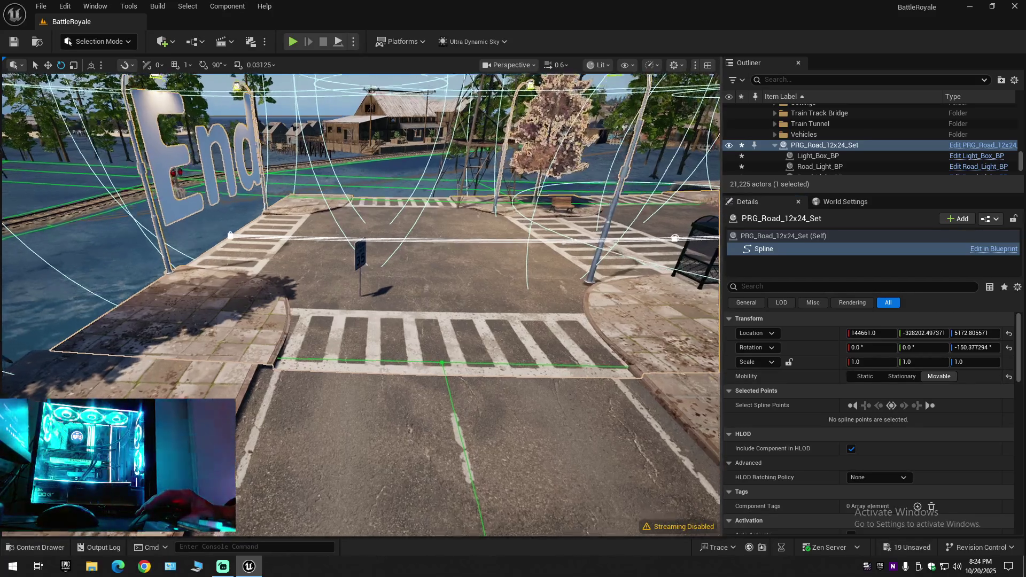
{"action": "left_click_drag", "start_coordinate": [361, 281], "coordinate": [417, 264]}
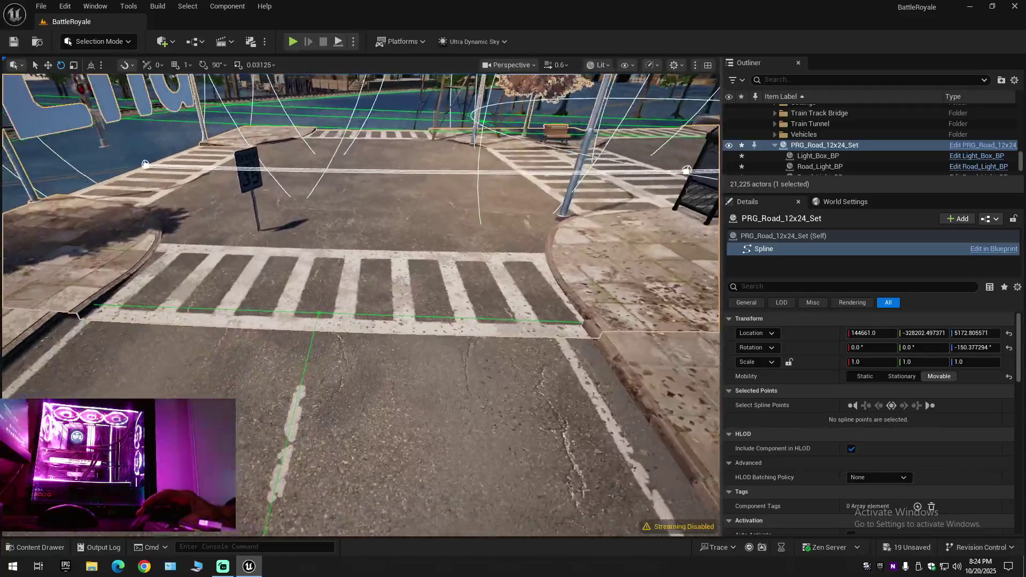
{"action": "left_click_drag", "start_coordinate": [361, 281], "coordinate": [416, 298]}
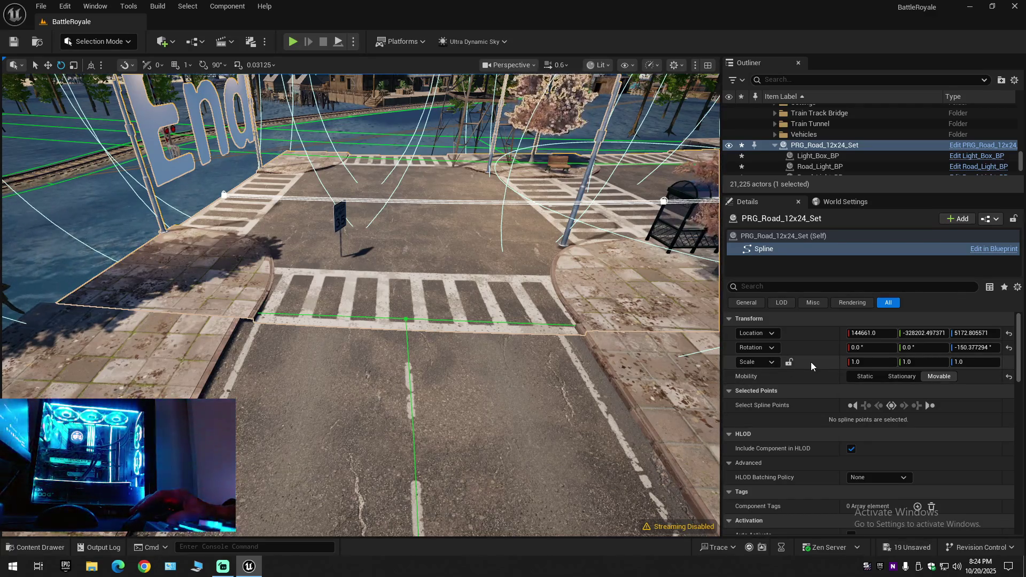
Step: Try X scales of 1.1 and 1.05, then settle the road set at 1.01 and view the curb corner
{"action": "left_click", "coordinate": [862, 361]}
{"action": "type", "text": "1.10"}
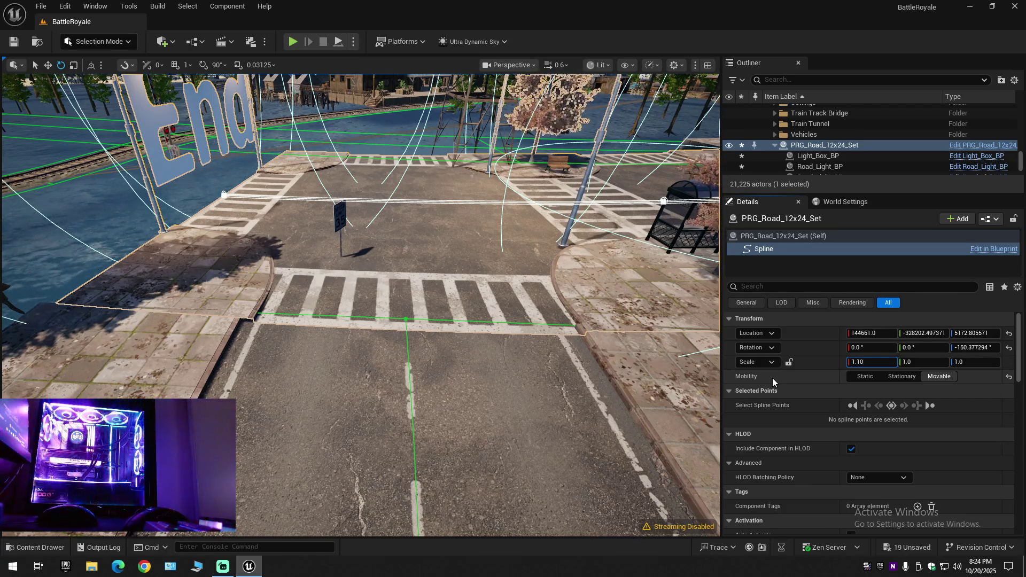
{"action": "key", "text": "Return"}
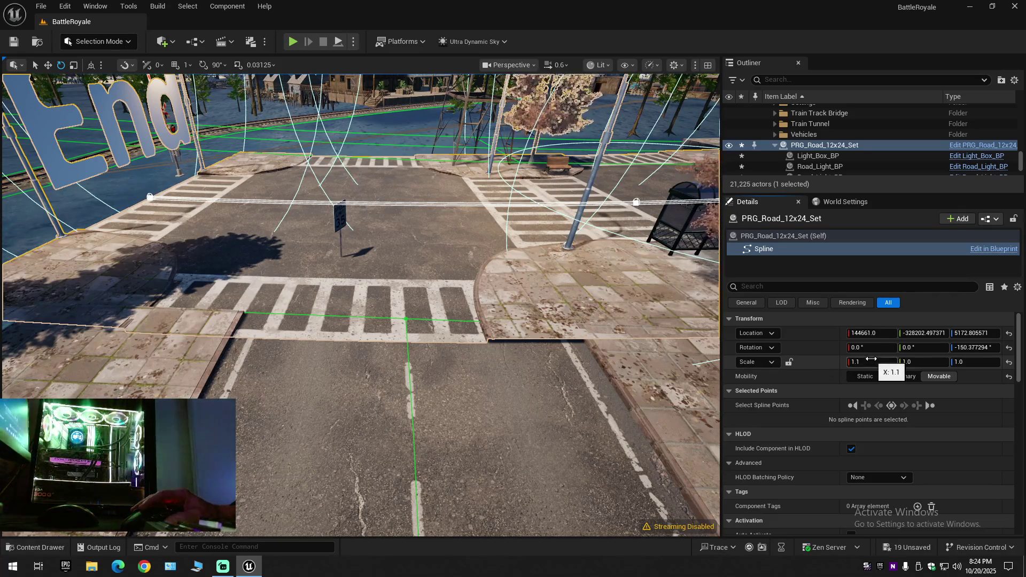
{"action": "key", "text": "BackSpace"}
{"action": "type", "text": "05"}
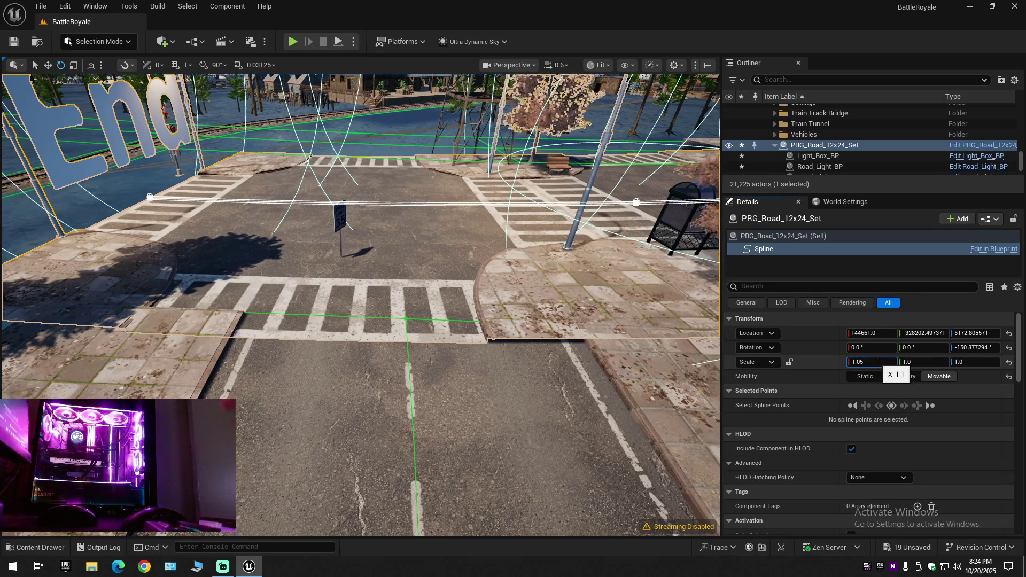
{"action": "key", "text": "Return"}
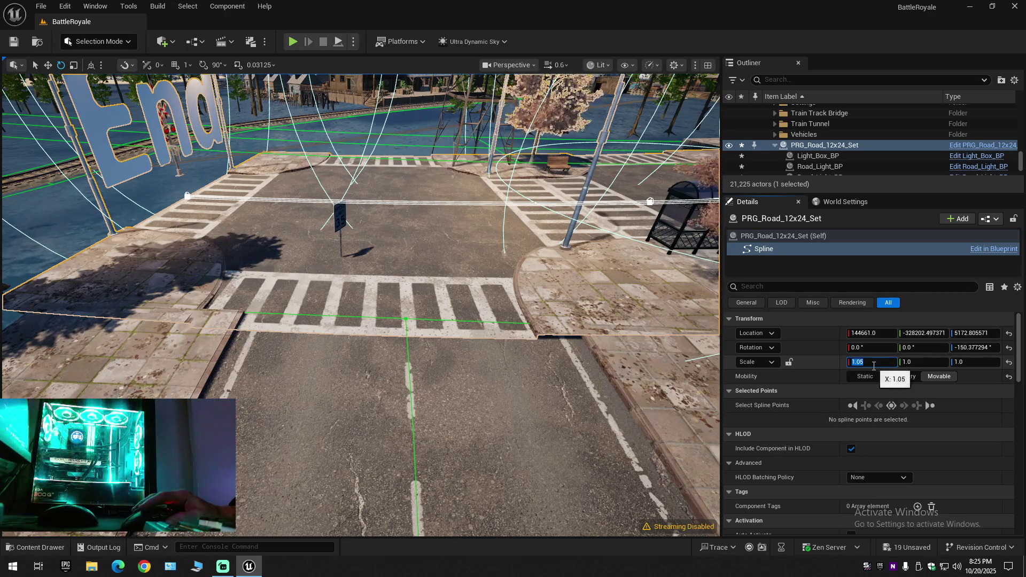
{"action": "key", "text": "BackSpace"}
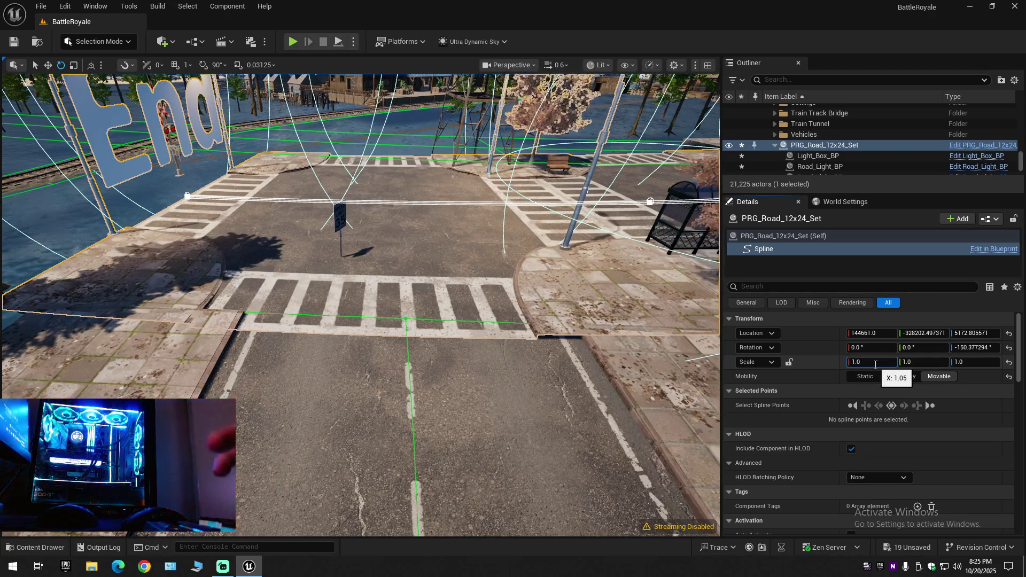
{"action": "type", "text": "1"}
{"action": "key", "text": "Return"}
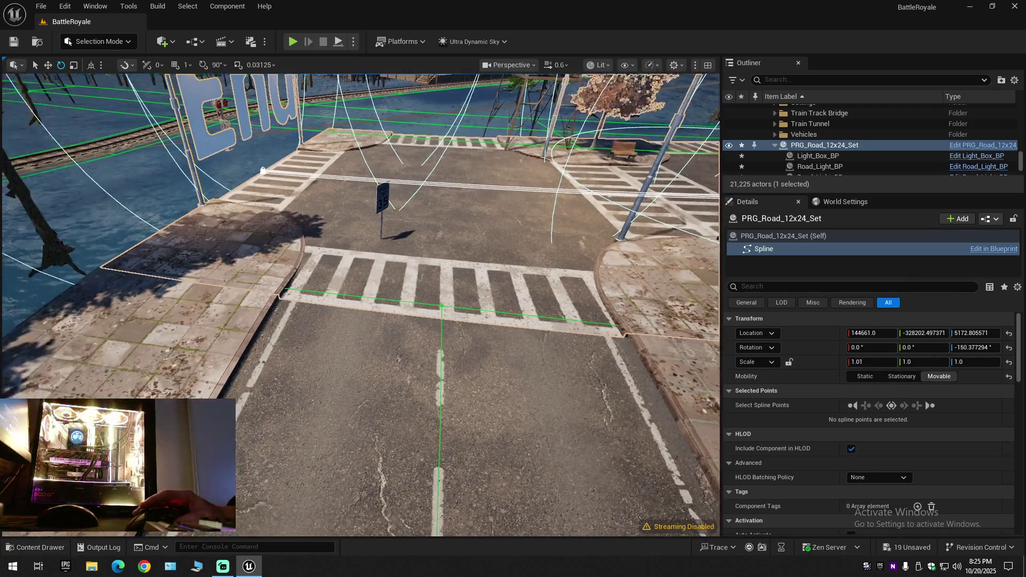
{"action": "left_click_drag", "start_coordinate": [566, 370], "coordinate": [361, 305]}
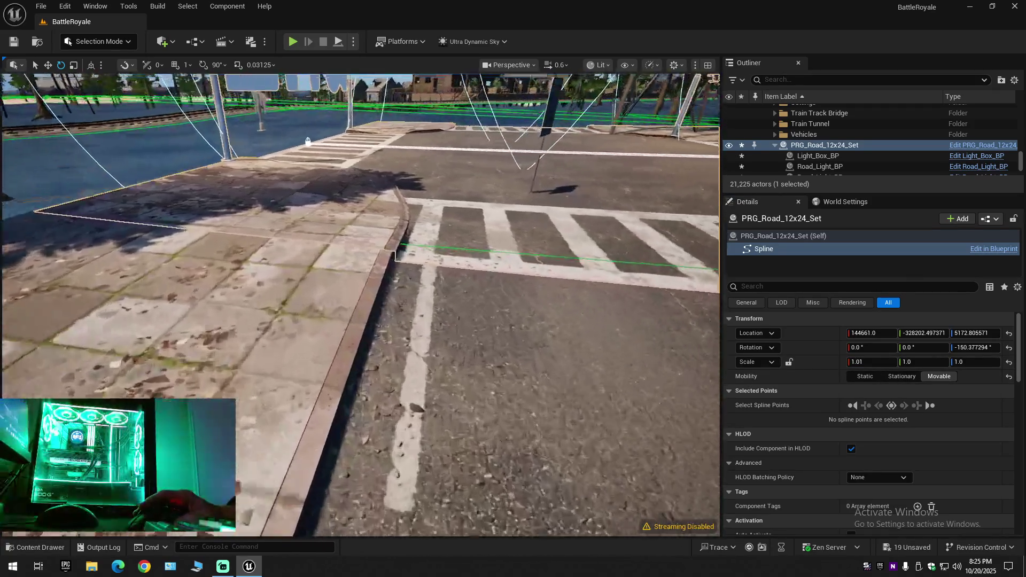
{"action": "mouse_move", "coordinate": [307, 141]}
{"action": "left_mouse_down"}
{"action": "mouse_move", "coordinate": [218, 232]}
{"action": "mouse_move", "coordinate": [641, 251]}
{"action": "mouse_move", "coordinate": [670, 186]}
{"action": "mouse_move", "coordinate": [626, 216]}
{"action": "left_mouse_up"}
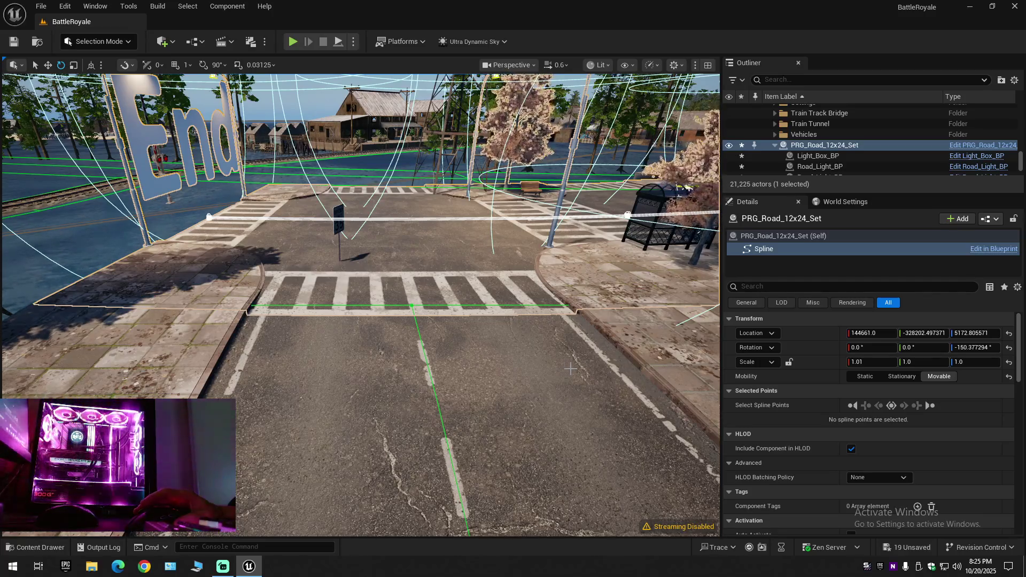
{"action": "left_click", "coordinate": [877, 363]}
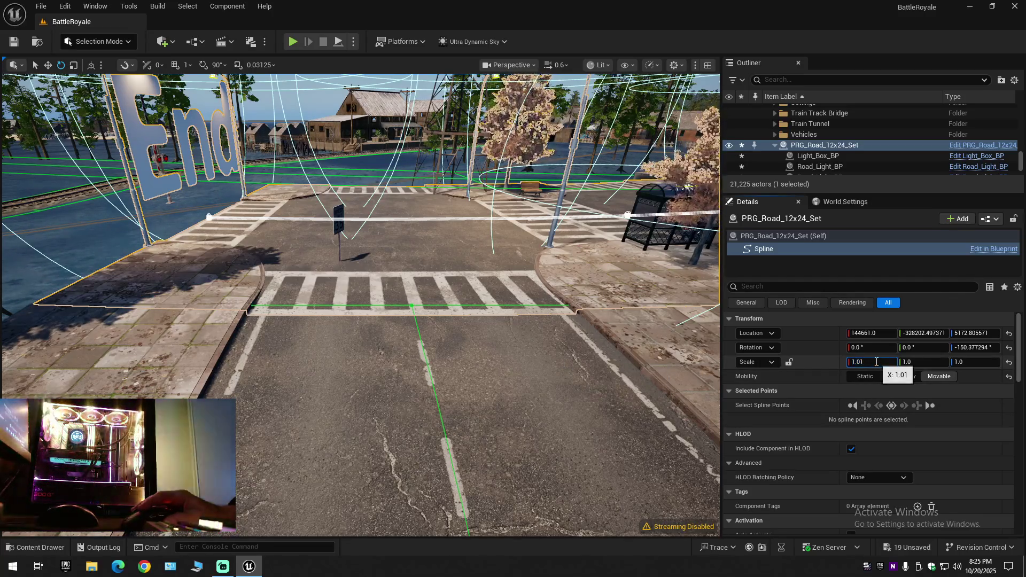
Step: Try X scales of 1.001, 1.0 and 1.009 on the road set, checking the crosswalk each time
{"action": "key", "text": "BackSpace"}
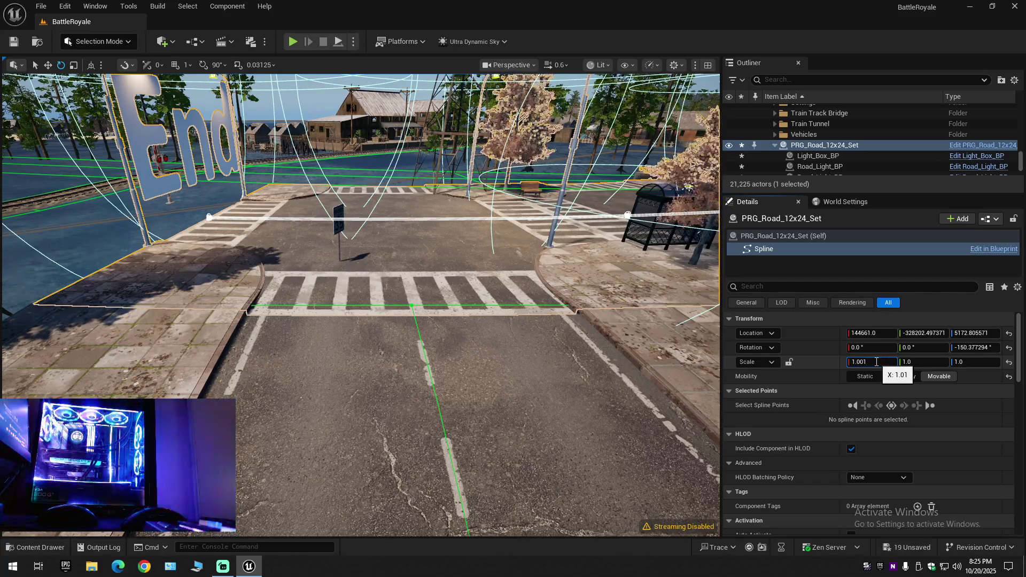
{"action": "key", "text": "Return"}
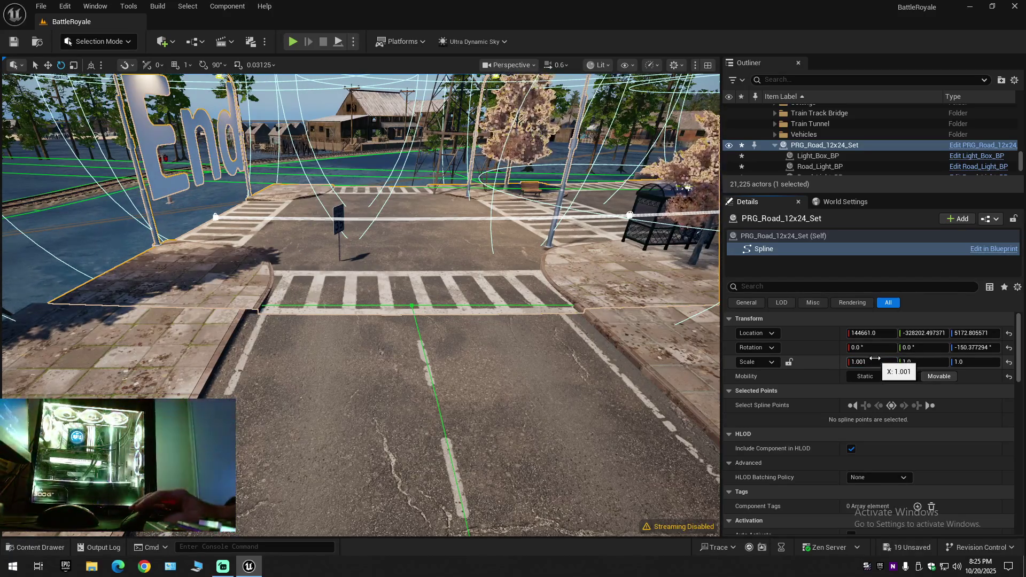
{"action": "left_click_drag", "start_coordinate": [361, 305], "coordinate": [361, 306]}
{"action": "left_click", "coordinate": [869, 362]}
{"action": "type", "text": "1"}
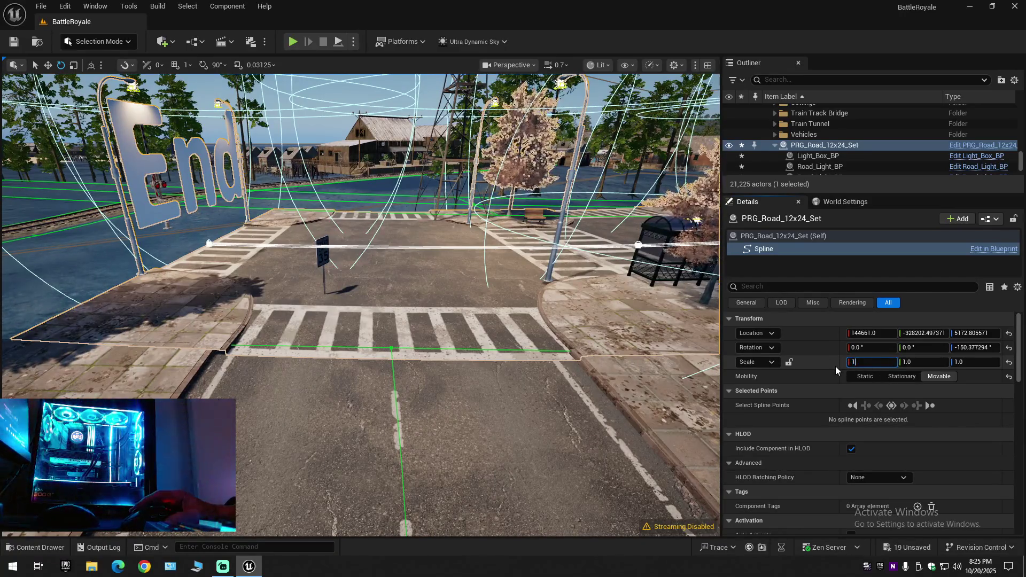
{"action": "key", "text": "Return"}
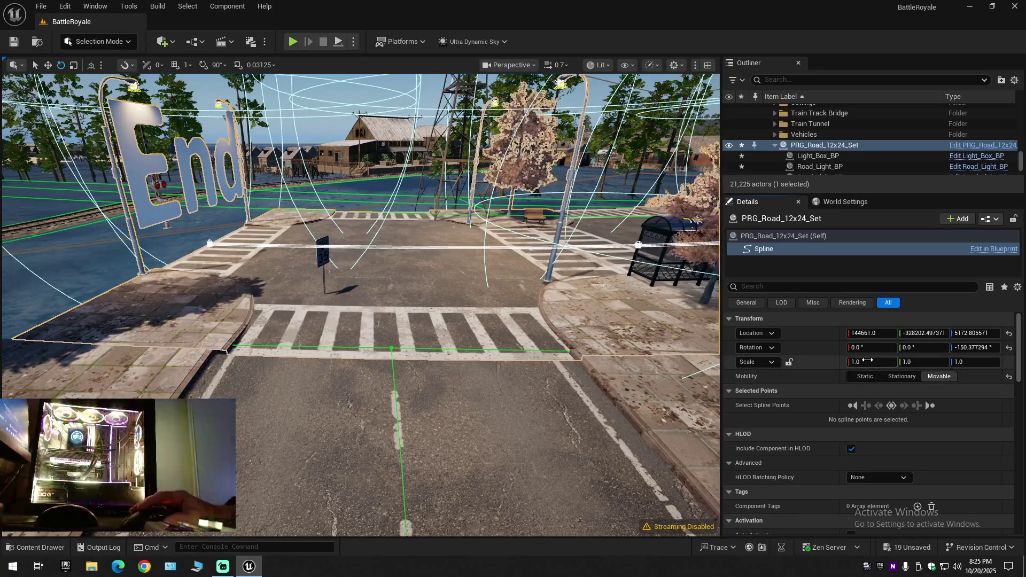
{"action": "left_click", "coordinate": [871, 362]}
{"action": "type", "text": "09"}
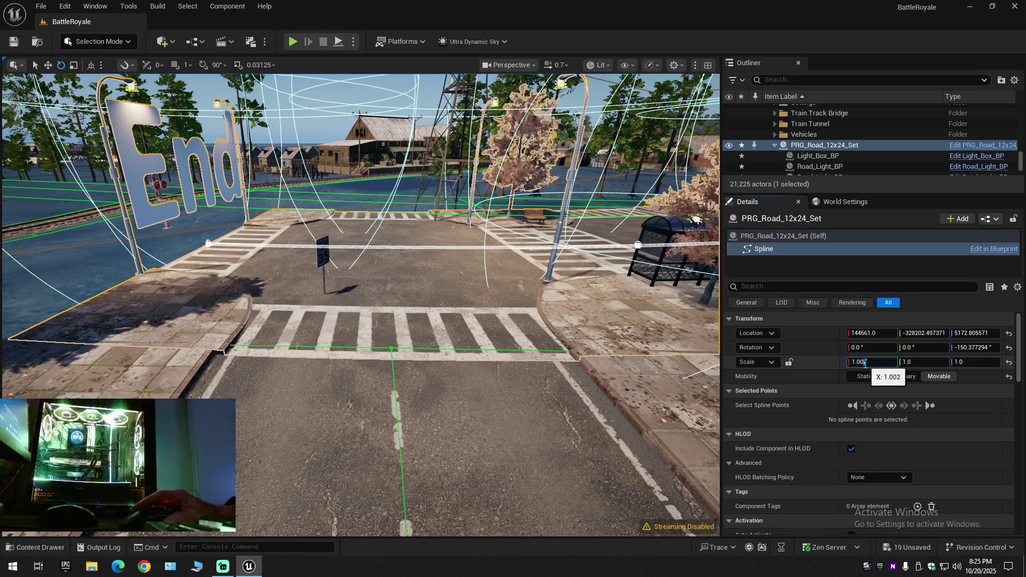
{"action": "key", "text": "Return"}
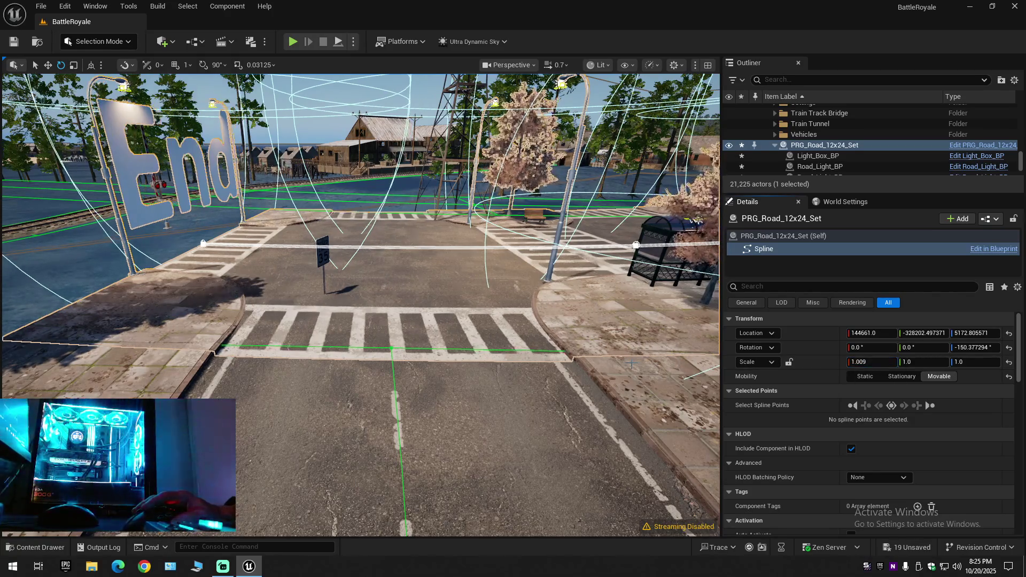
{"action": "mouse_move", "coordinate": [361, 305]}
{"action": "left_mouse_down"}
{"action": "mouse_move", "coordinate": [240, 172]}
{"action": "mouse_move", "coordinate": [141, 227]}
{"action": "mouse_move", "coordinate": [321, 281]}
{"action": "mouse_move", "coordinate": [361, 240]}
{"action": "left_mouse_up"}
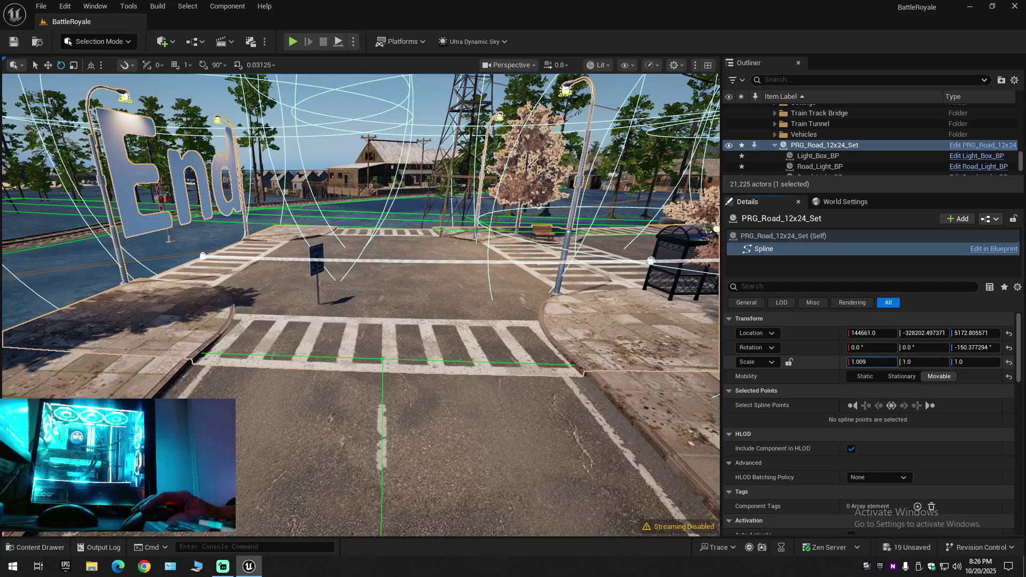
Step: Nudge the X scale up to 1.025 and inspect the crosswalk from several angles
{"action": "left_click_drag", "start_coordinate": [858, 362], "coordinate": [864, 362]}
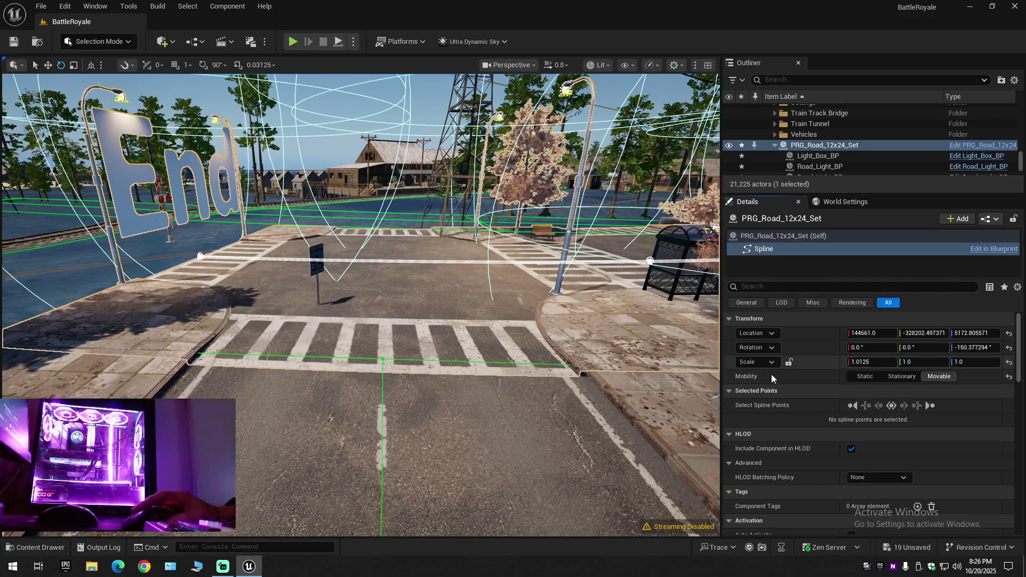
{"action": "right_click", "coordinate": [361, 306]}
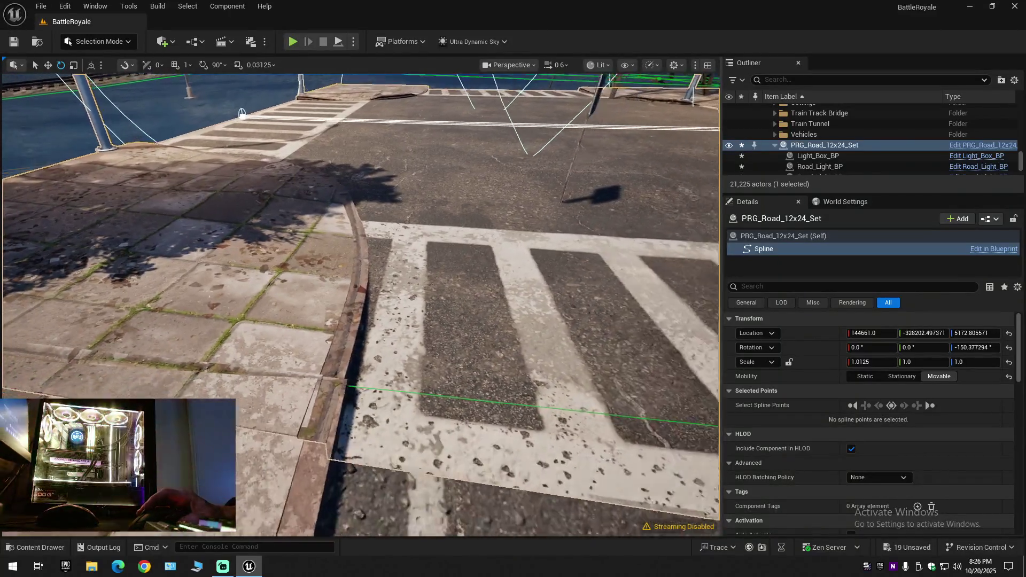
{"action": "left_click_drag", "start_coordinate": [362, 305], "coordinate": [361, 240]}
{"action": "scroll", "coordinate": [361, 305], "scroll_direction": "up", "scroll_amount": 2}
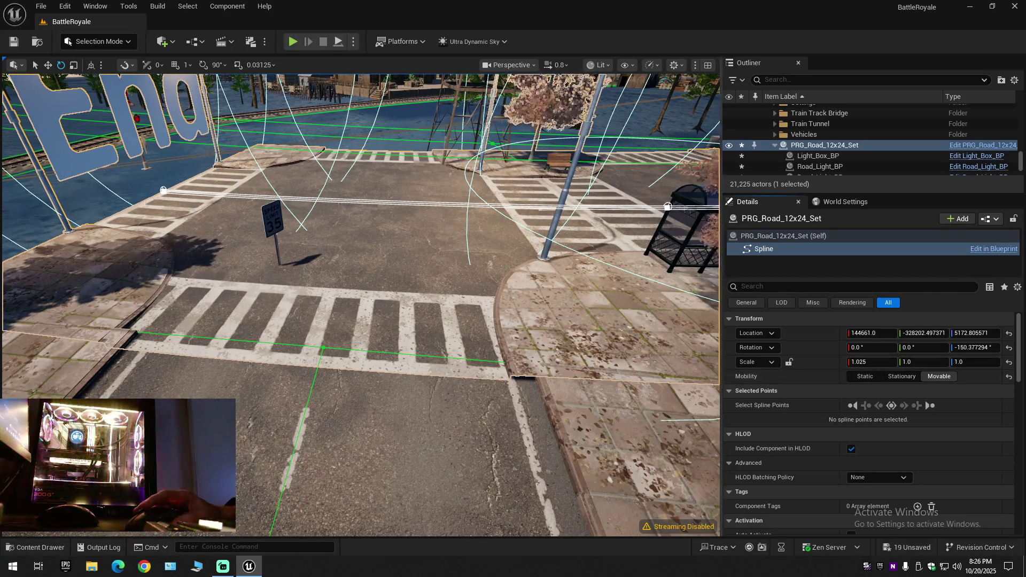
{"action": "left_click_drag", "start_coordinate": [361, 305], "coordinate": [417, 265]}
{"action": "mouse_move", "coordinate": [360, 306]}
{"action": "left_mouse_down"}
{"action": "mouse_move", "coordinate": [417, 273]}
{"action": "mouse_move", "coordinate": [391, 240]}
{"action": "left_mouse_up"}
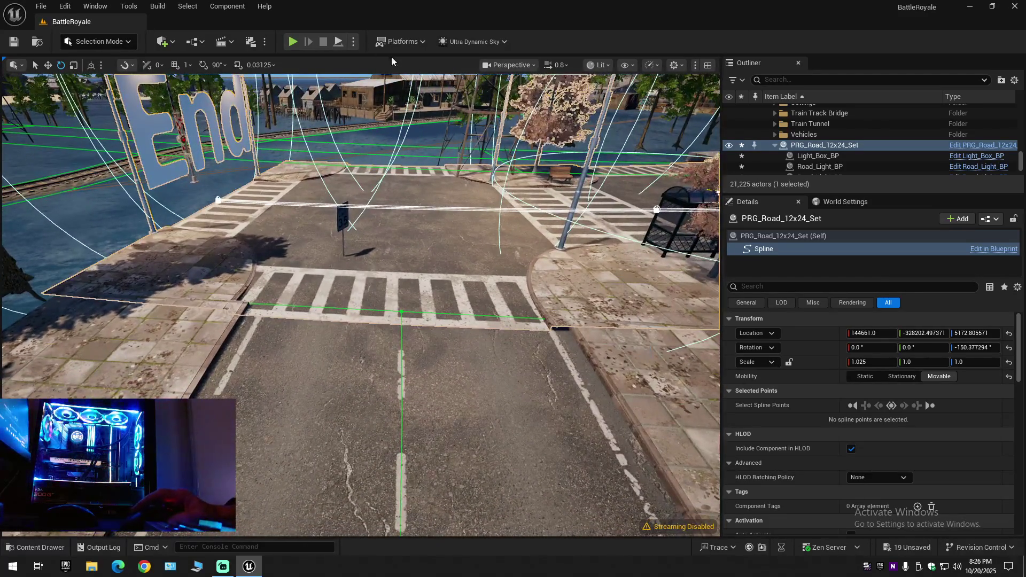
Step: Switch the editor into Landscape Mode's spline editing
{"action": "left_click", "coordinate": [128, 46]}
{"action": "left_click", "coordinate": [100, 73]}
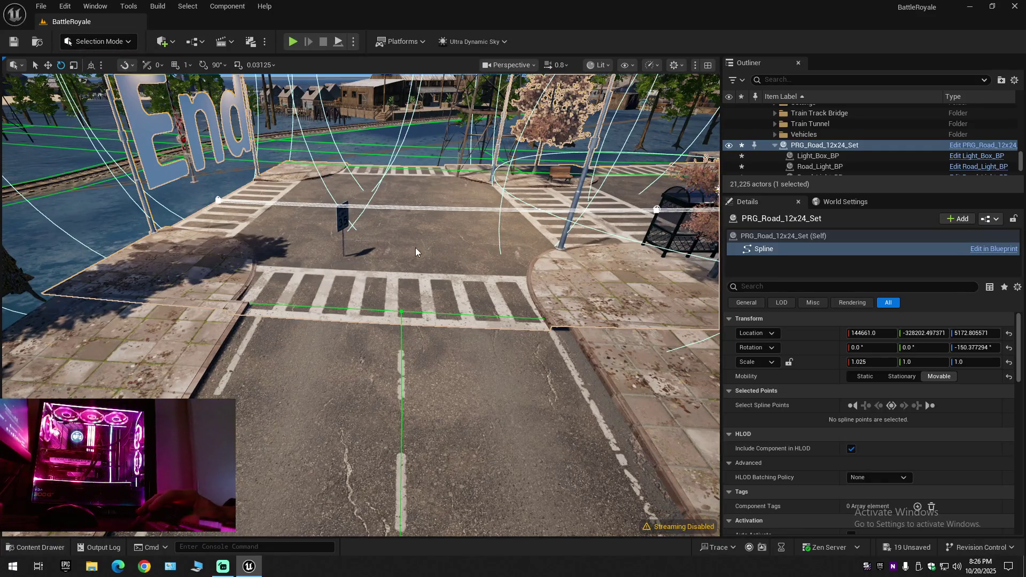
{"action": "key", "text": "shift+2"}
Step: Select the junction's spline control point and nudge it slightly over the crosswalk
{"action": "left_click", "coordinate": [473, 300]}
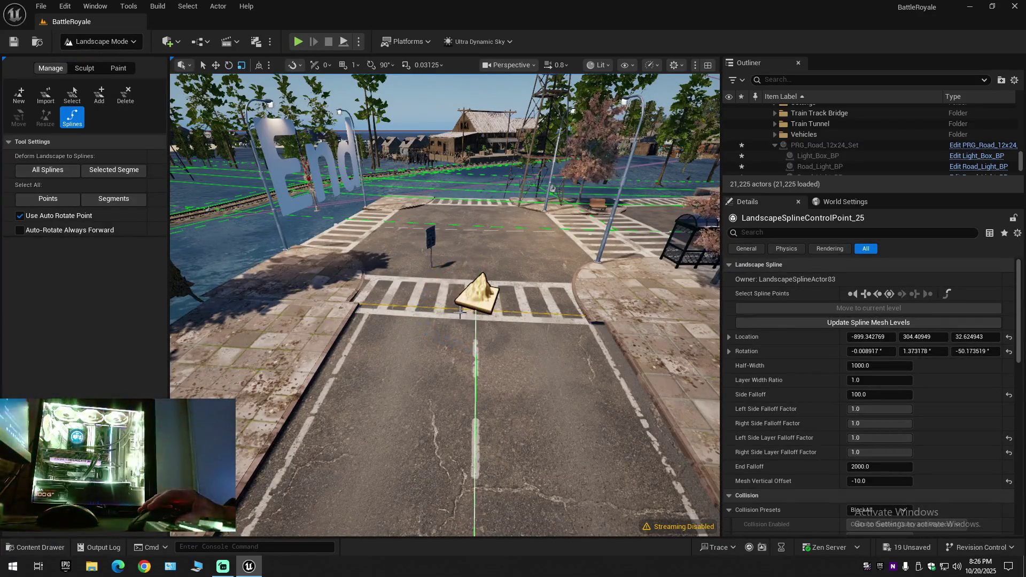
{"action": "mouse_move", "coordinate": [505, 311]}
{"action": "left_mouse_down"}
{"action": "mouse_move", "coordinate": [401, 305]}
{"action": "mouse_move", "coordinate": [449, 240]}
{"action": "left_mouse_up"}
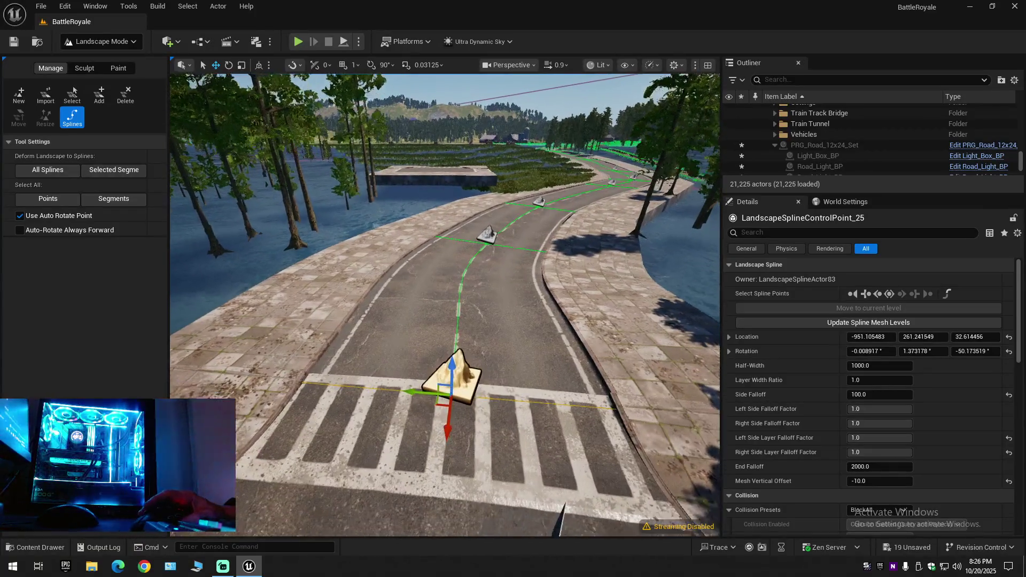
{"action": "left_click_drag", "start_coordinate": [449, 305], "coordinate": [449, 240]}
{"action": "left_click_drag", "start_coordinate": [449, 305], "coordinate": [368, 265]}
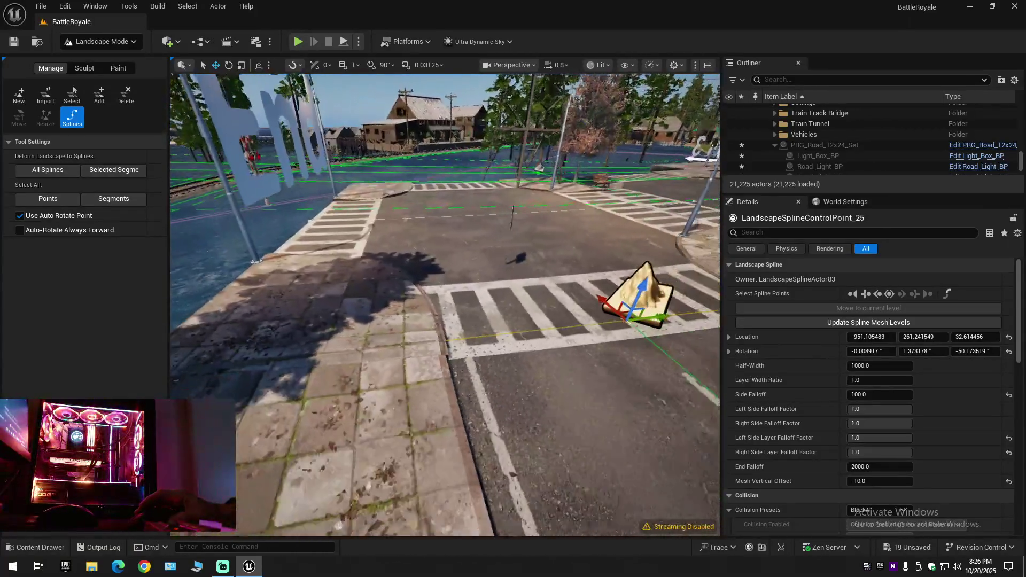
{"action": "mouse_move", "coordinate": [449, 305]}
{"action": "left_mouse_down"}
{"action": "mouse_move", "coordinate": [401, 289]}
{"action": "mouse_move", "coordinate": [449, 265]}
{"action": "left_mouse_up"}
{"action": "left_click_drag", "start_coordinate": [449, 305], "coordinate": [497, 305]}
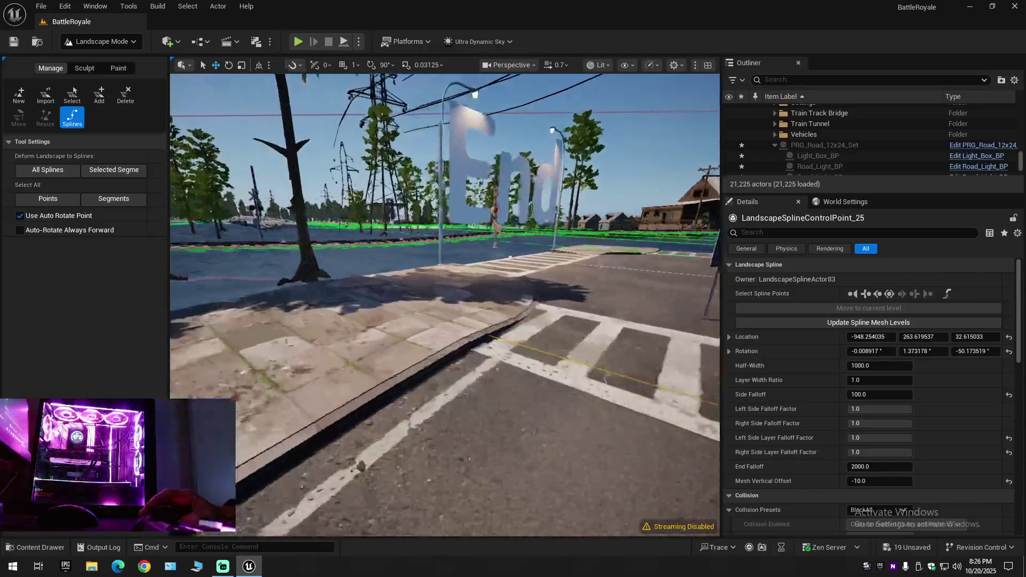
Step: Fly around the junction to inspect where the curb meets the crosswalk and sidewalk
{"action": "left_click_drag", "start_coordinate": [442, 305], "coordinate": [361, 304]}
{"action": "left_click_drag", "start_coordinate": [441, 305], "coordinate": [360, 240]}
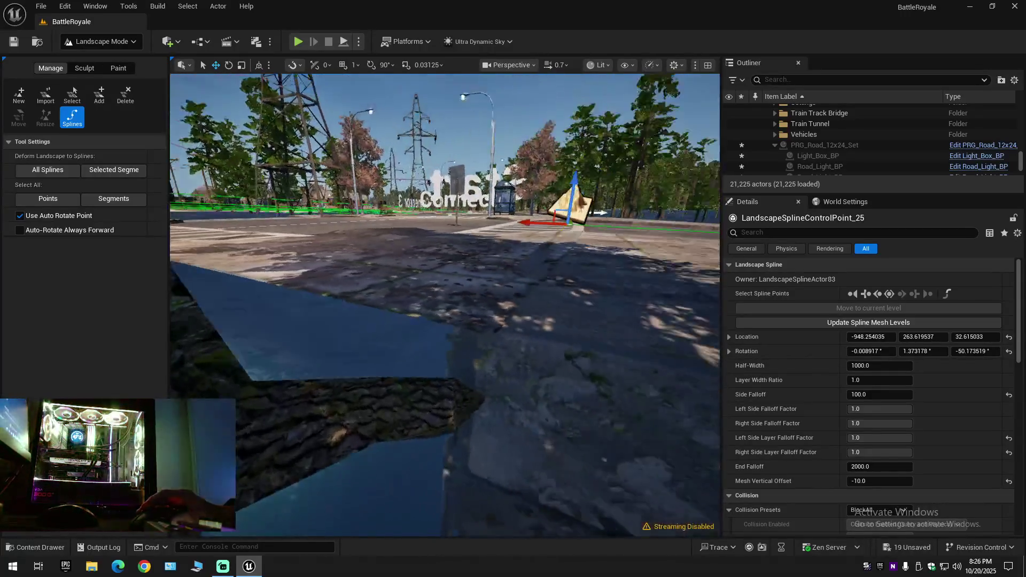
{"action": "left_click_drag", "start_coordinate": [442, 305], "coordinate": [361, 241]}
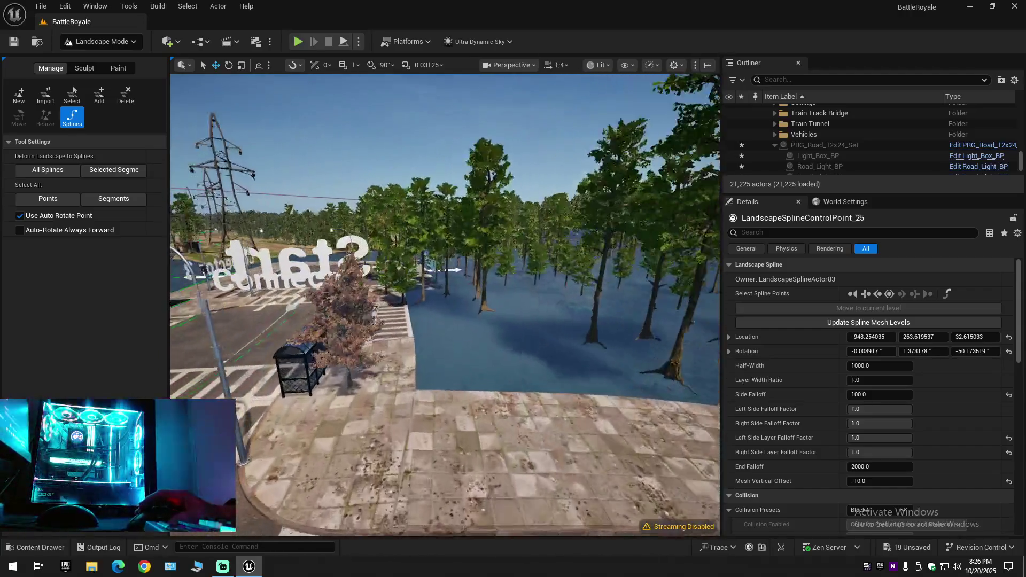
{"action": "left_click_drag", "start_coordinate": [441, 305], "coordinate": [361, 241]}
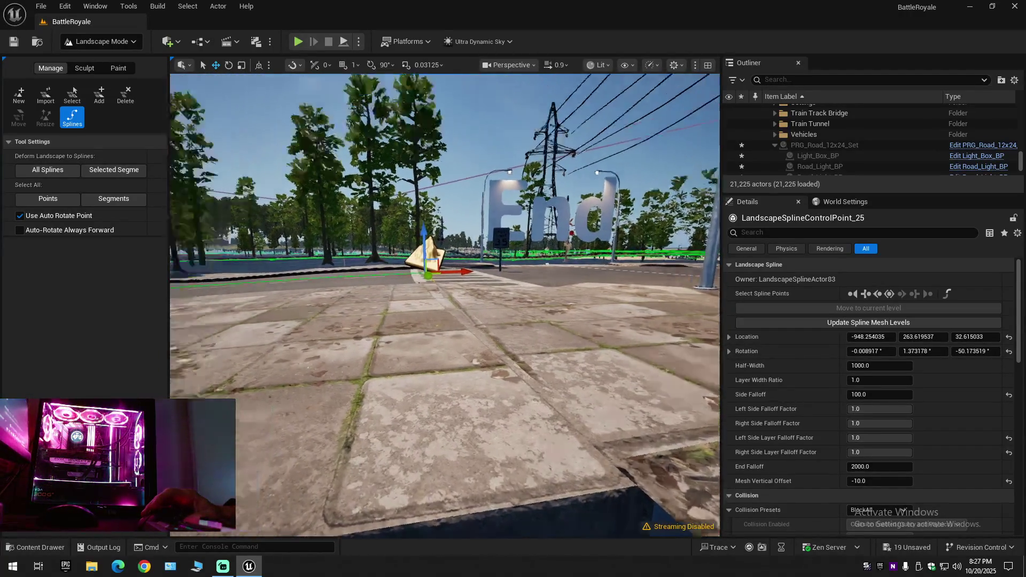
{"action": "left_click_drag", "start_coordinate": [442, 305], "coordinate": [361, 241]}
{"action": "left_click_drag", "start_coordinate": [442, 305], "coordinate": [361, 242]}
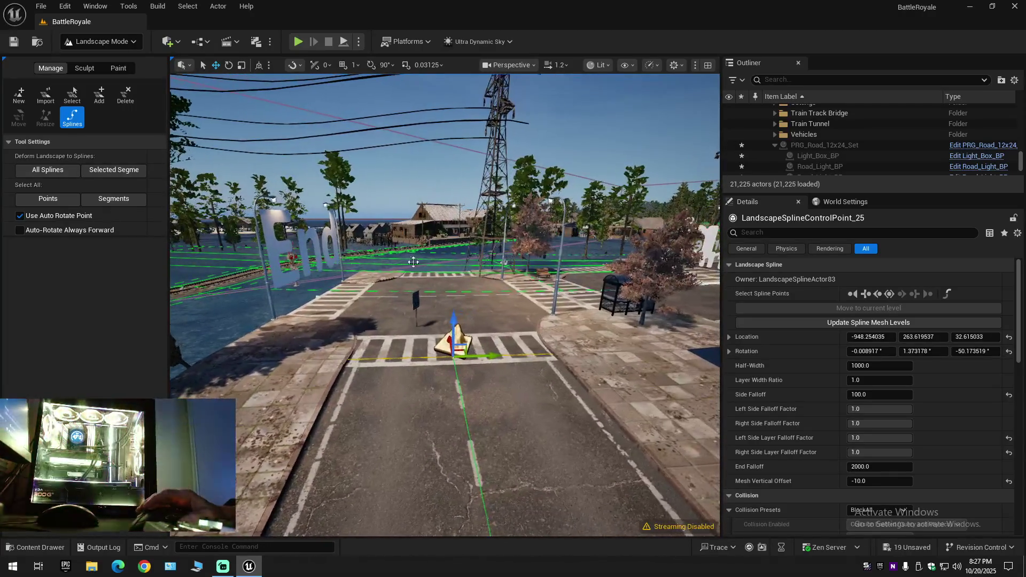
{"action": "left_click", "coordinate": [101, 40]}
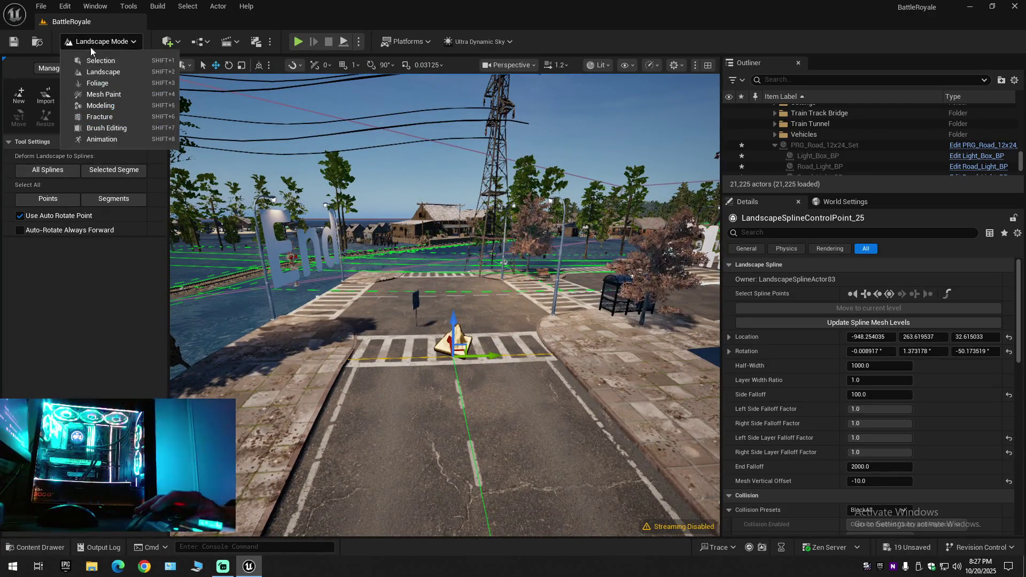
Step: Back in Selection Mode, select PRG_Road_12x24_Set's spline and set its X scale to 1.029
{"action": "left_click", "coordinate": [104, 68]}
{"action": "left_click", "coordinate": [825, 145]}
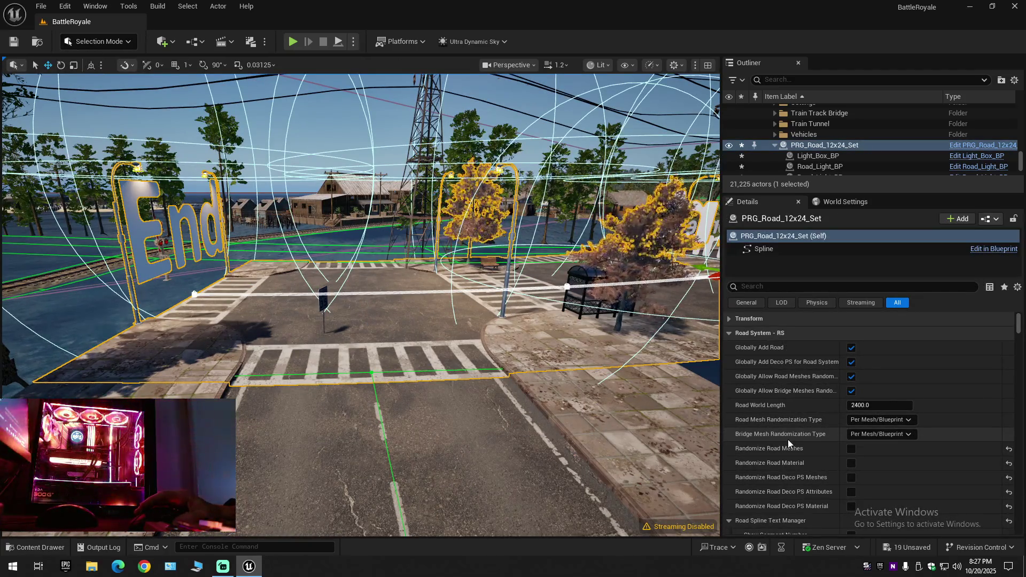
{"action": "left_click", "coordinate": [765, 249]}
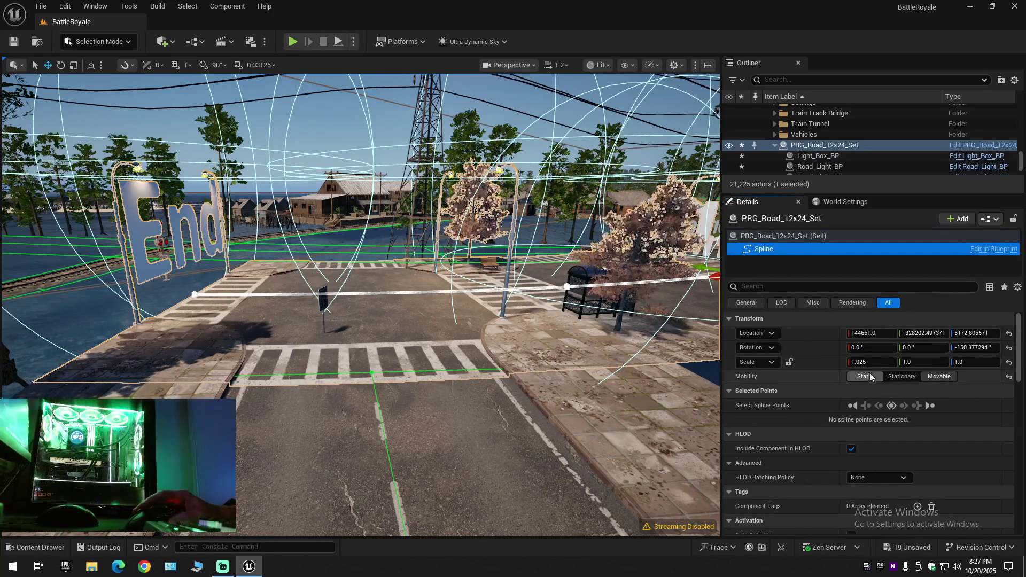
{"action": "left_click", "coordinate": [874, 362]}
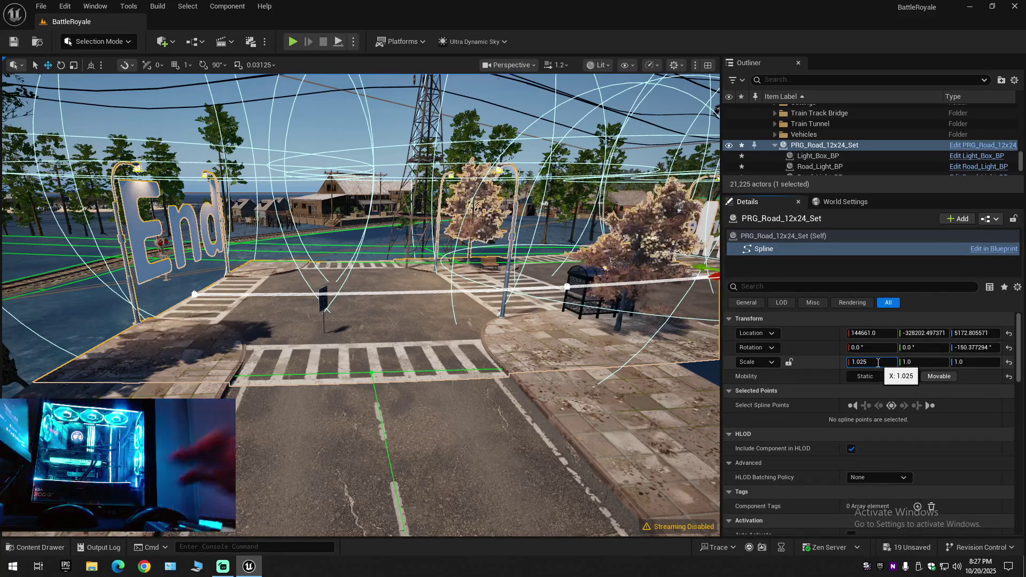
{"action": "key", "text": "BackSpace"}
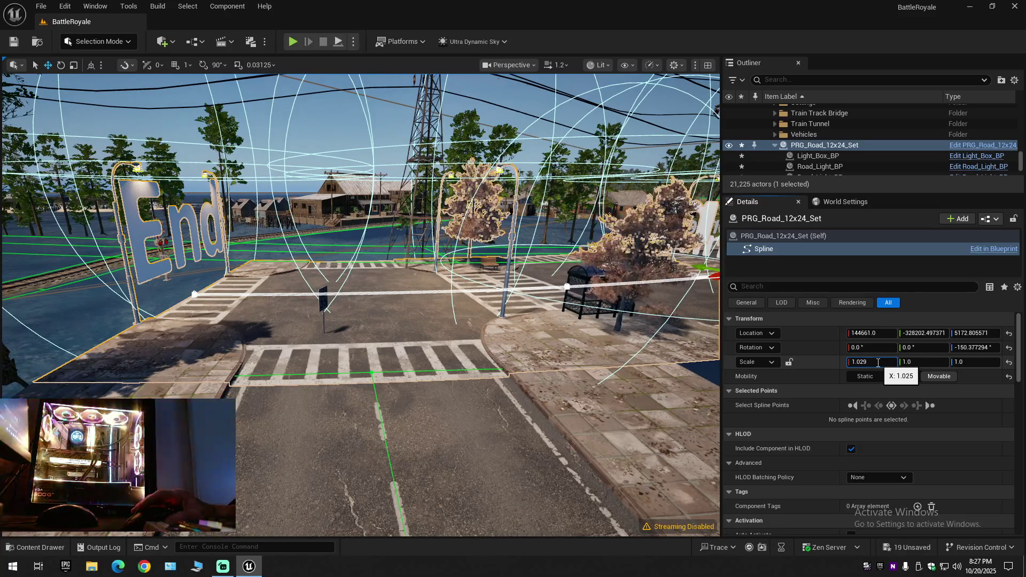
{"action": "key", "text": "Return"}
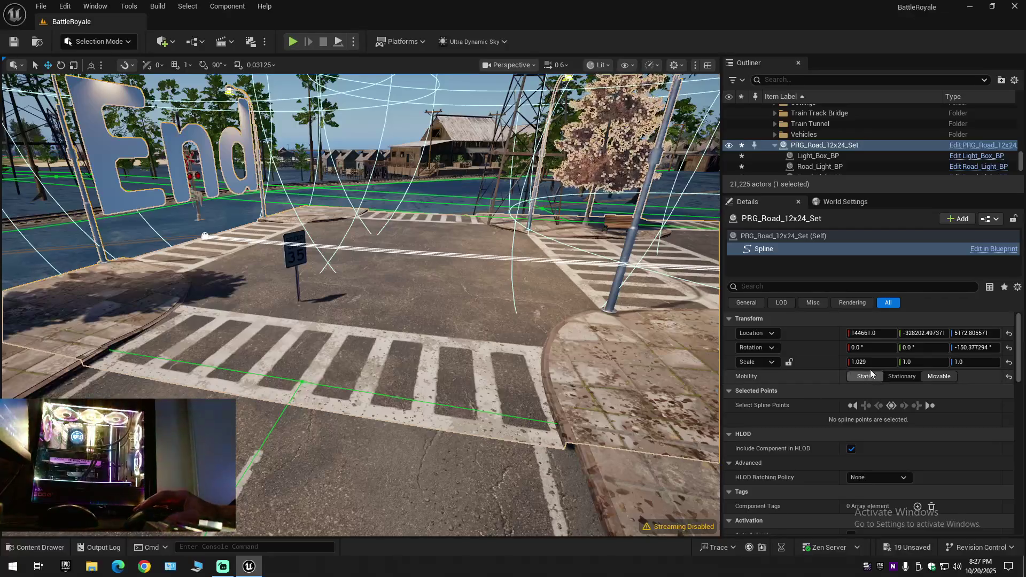
Step: Set the X scale to 1.026 and inspect the gap between curb and crosswalk at both corners
{"action": "left_click", "coordinate": [872, 362]}
{"action": "key", "text": "BackSpace"}
{"action": "type", "text": "6"}
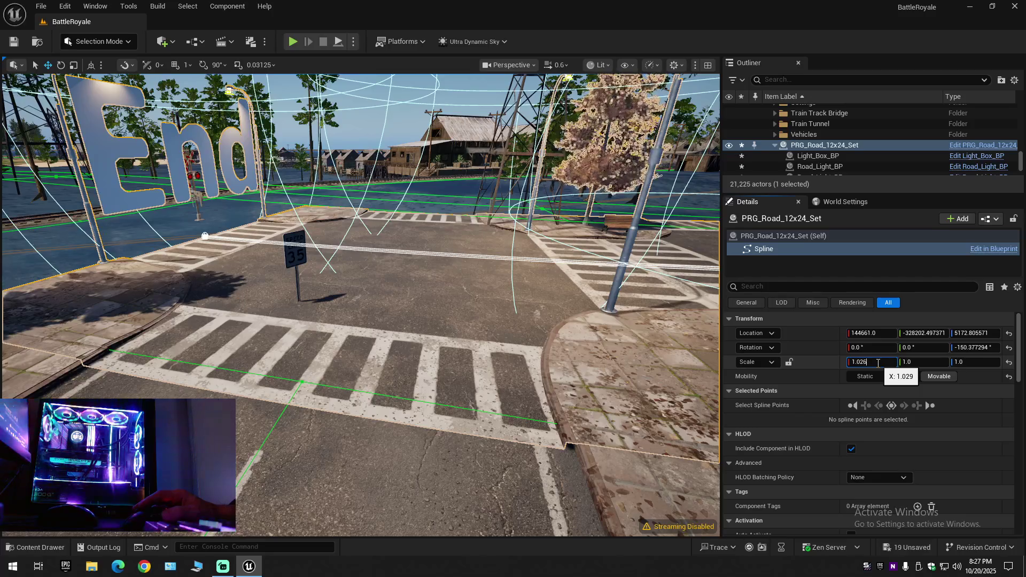
{"action": "key", "text": "Return"}
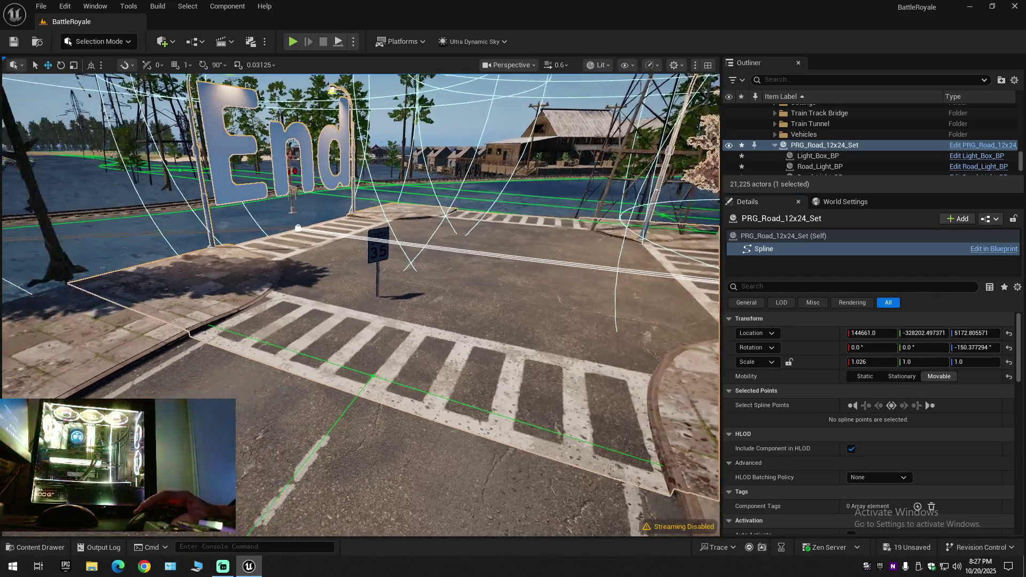
{"action": "left_click_drag", "start_coordinate": [362, 280], "coordinate": [241, 274]}
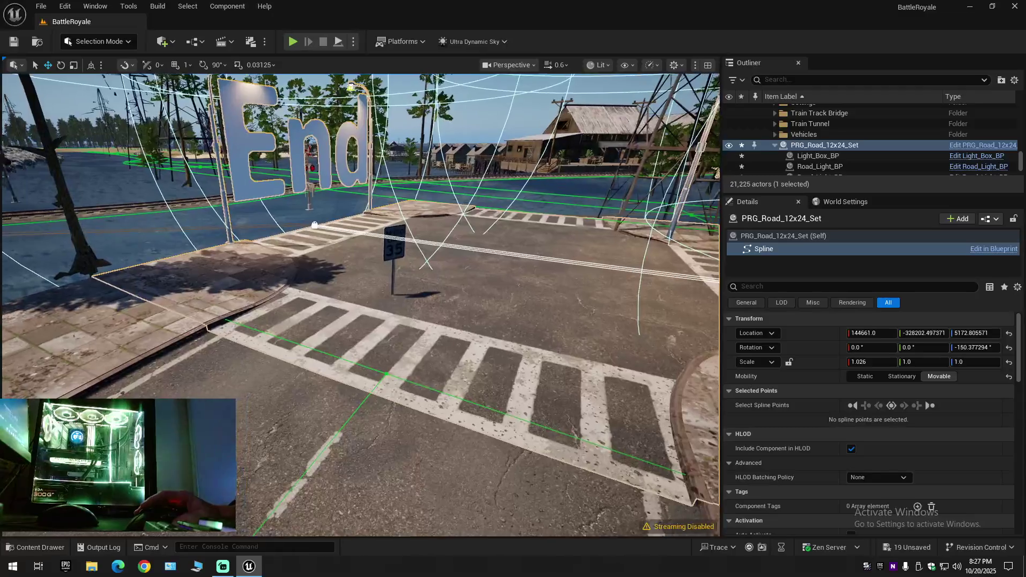
{"action": "left_click_drag", "start_coordinate": [362, 281], "coordinate": [361, 240]}
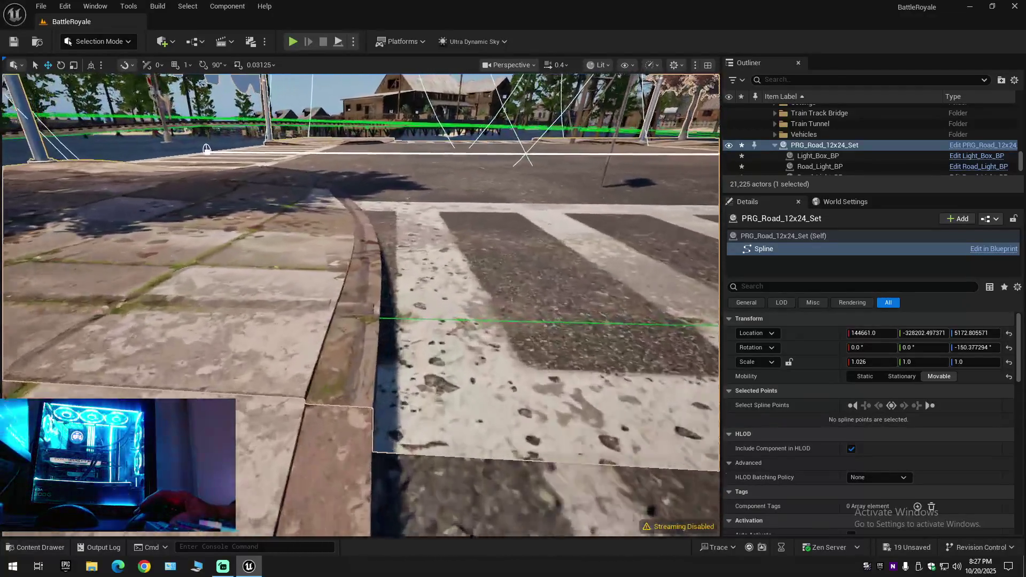
{"action": "left_click_drag", "start_coordinate": [361, 281], "coordinate": [361, 201]}
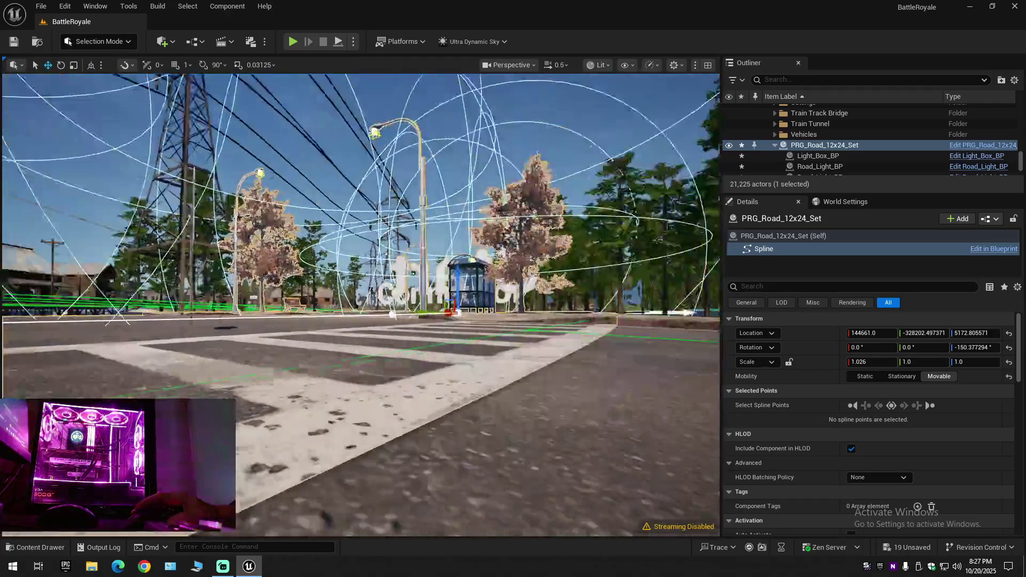
{"action": "left_click_drag", "start_coordinate": [361, 281], "coordinate": [362, 241]}
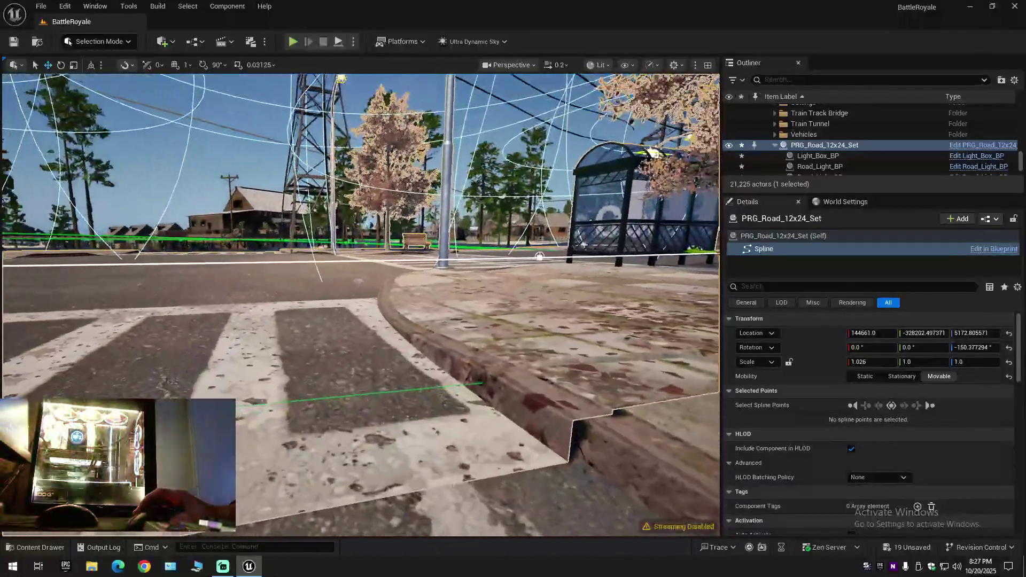
{"action": "left_click_drag", "start_coordinate": [361, 280], "coordinate": [362, 240]}
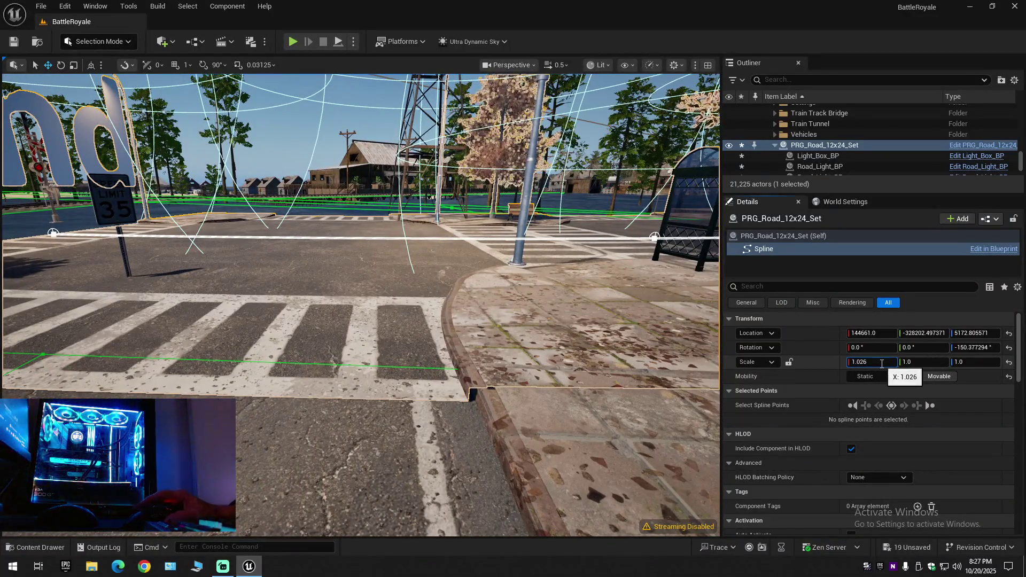
Step: Try 1.024 and return to 1.025, checking the crosswalk-curb joint up close
{"action": "key", "text": "BackSpace"}
{"action": "type", "text": "4"}
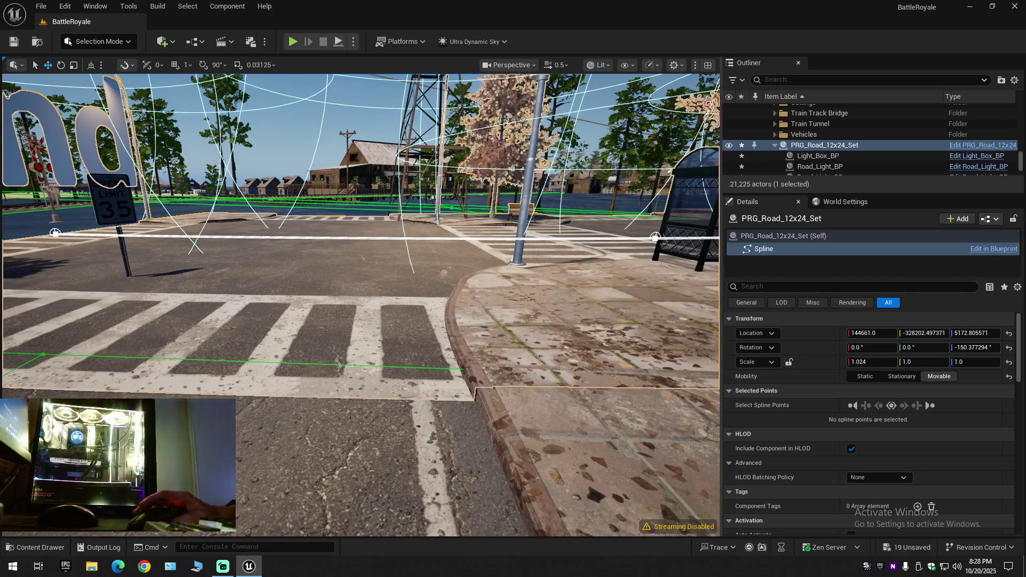
{"action": "key", "text": "w"}
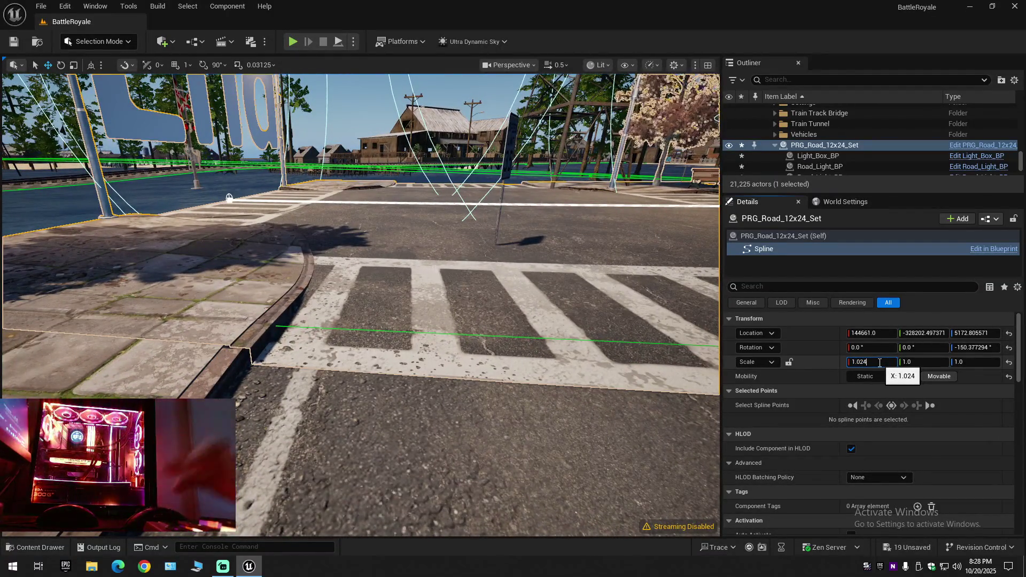
{"action": "type", "text": "5"}
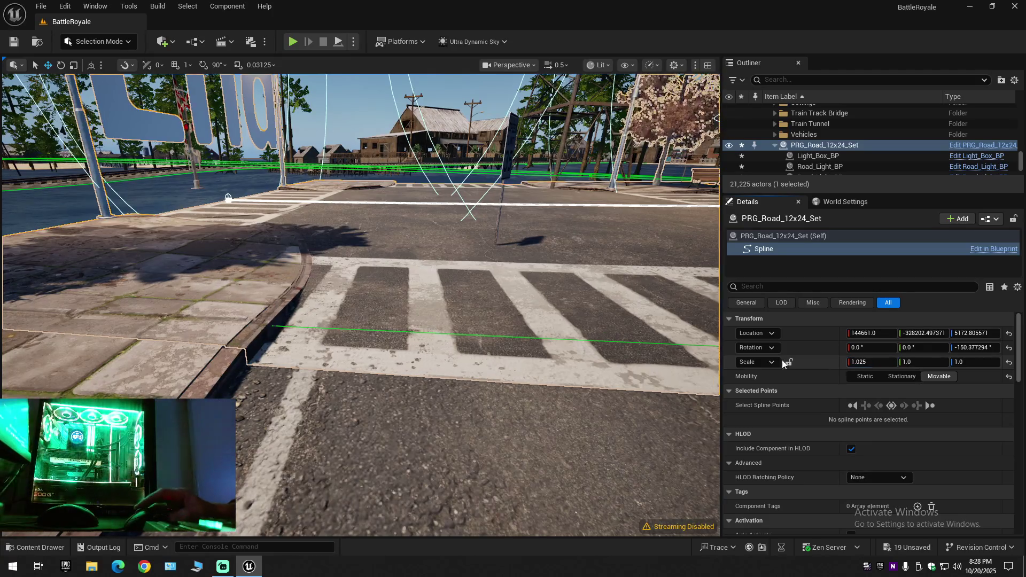
{"action": "mouse_move", "coordinate": [361, 280]}
{"action": "left_mouse_down"}
{"action": "mouse_move", "coordinate": [417, 288]}
{"action": "mouse_move", "coordinate": [401, 288]}
{"action": "mouse_move", "coordinate": [417, 273]}
{"action": "mouse_move", "coordinate": [305, 282]}
{"action": "mouse_move", "coordinate": [361, 257]}
{"action": "left_mouse_up"}
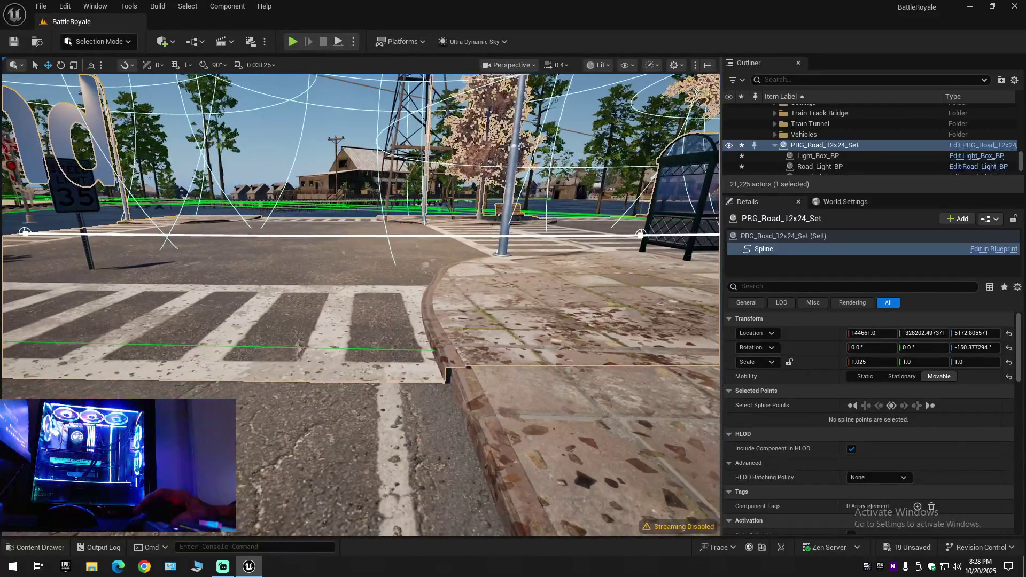
{"action": "type", "text": "6"}
Step: Inspect the crosswalk-curb joint near the End sign at street level while re-editing the X scale toward 1.025
{"action": "left_click", "coordinate": [877, 363]}
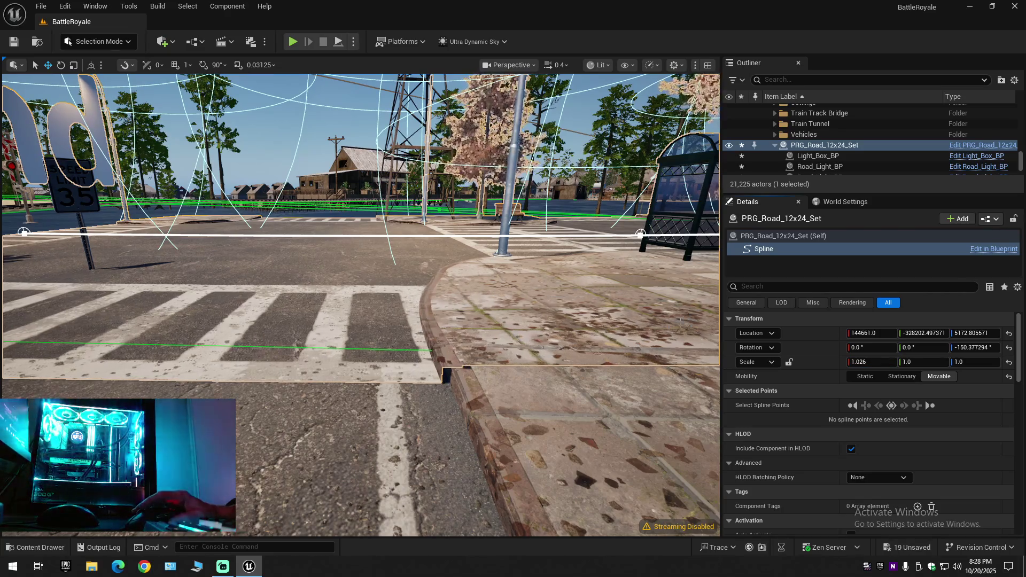
{"action": "left_click_drag", "start_coordinate": [361, 281], "coordinate": [241, 280]}
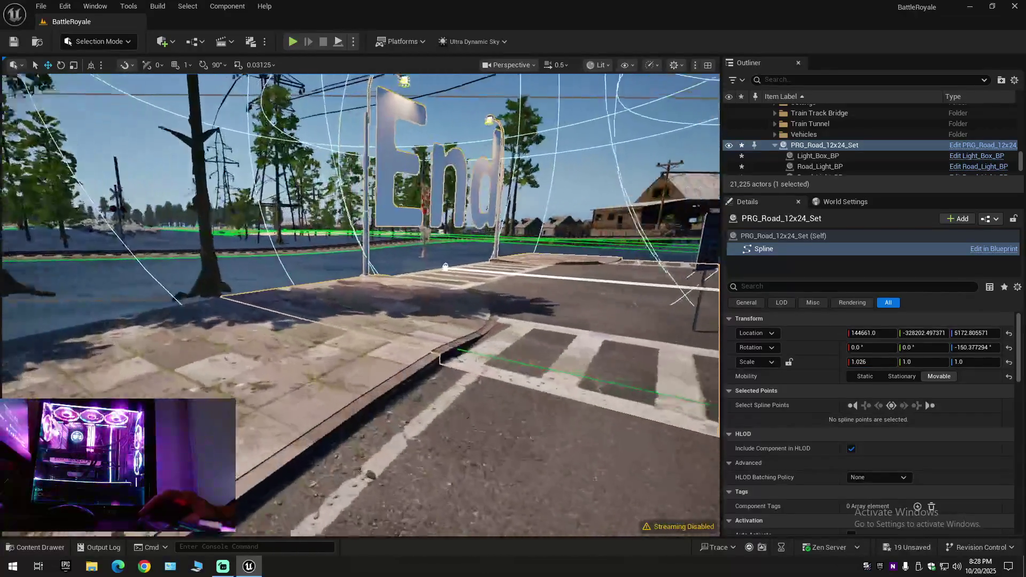
{"action": "left_click_drag", "start_coordinate": [361, 281], "coordinate": [280, 241]}
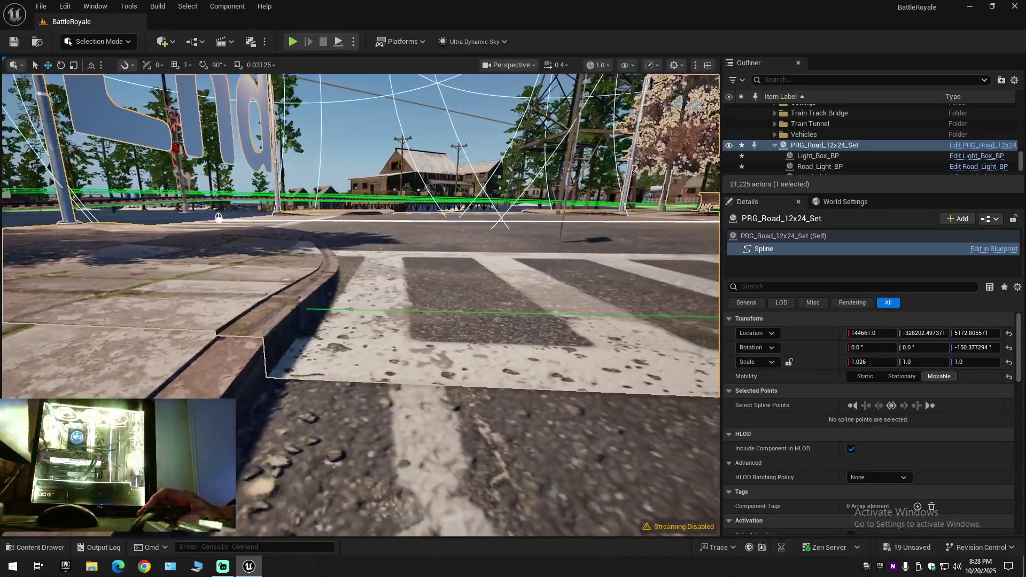
{"action": "left_click_drag", "start_coordinate": [361, 281], "coordinate": [241, 256]}
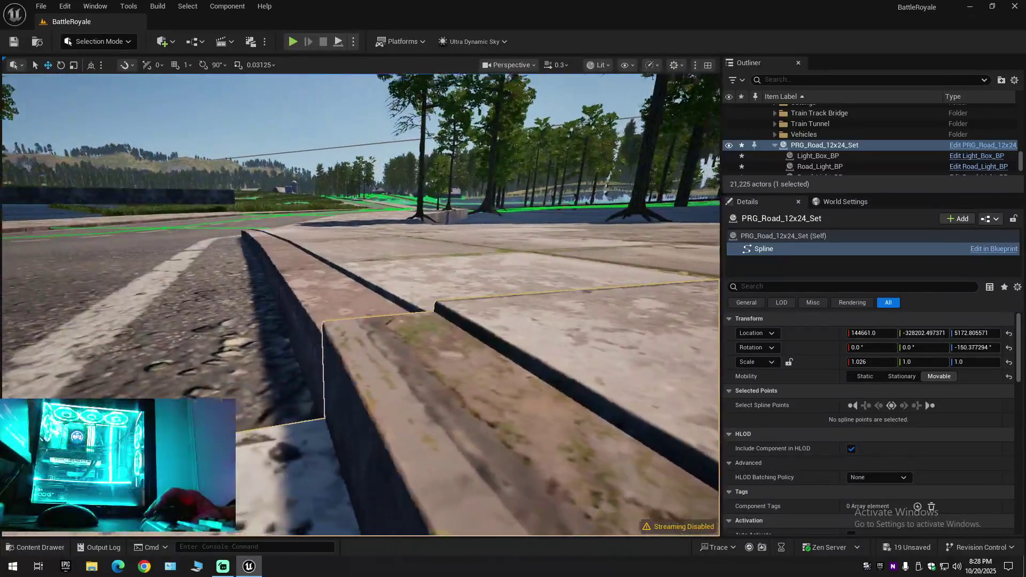
{"action": "mouse_move", "coordinate": [360, 281]}
{"action": "left_mouse_down"}
{"action": "mouse_move", "coordinate": [219, 235]}
{"action": "mouse_move", "coordinate": [542, 226]}
{"action": "mouse_move", "coordinate": [656, 307]}
{"action": "left_mouse_up"}
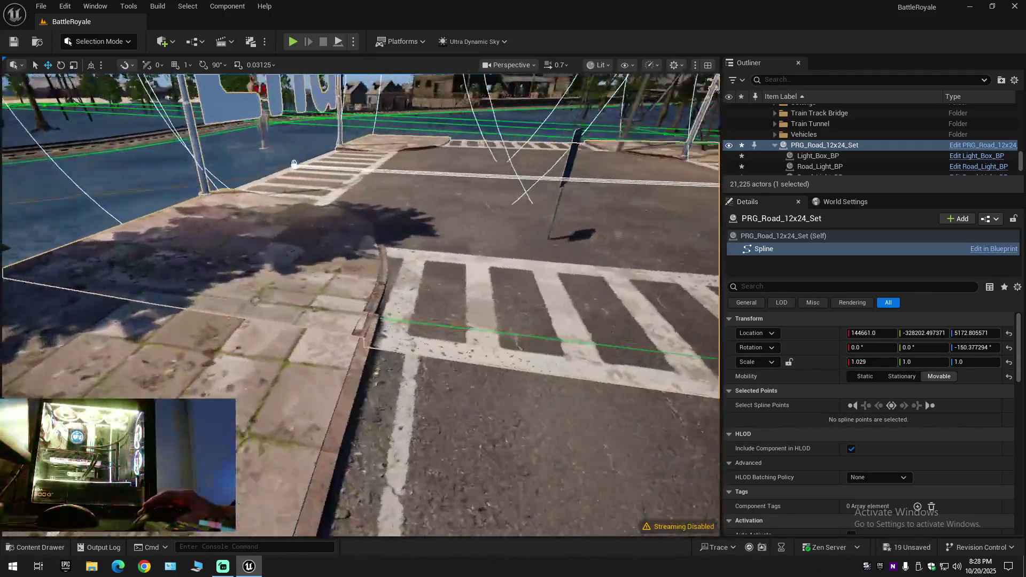
{"action": "left_click_drag", "start_coordinate": [361, 280], "coordinate": [481, 240]}
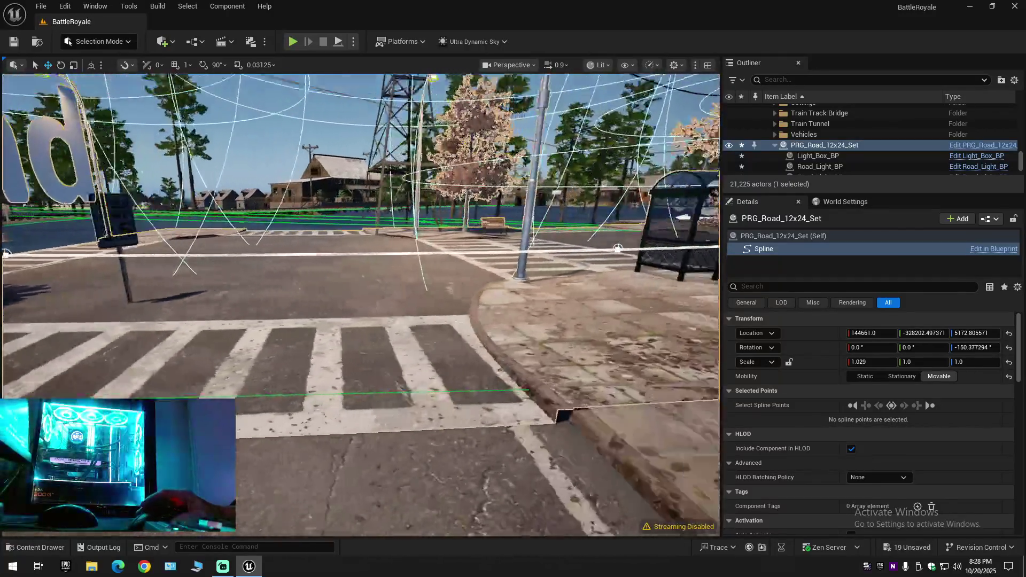
{"action": "left_click_drag", "start_coordinate": [361, 280], "coordinate": [402, 273]}
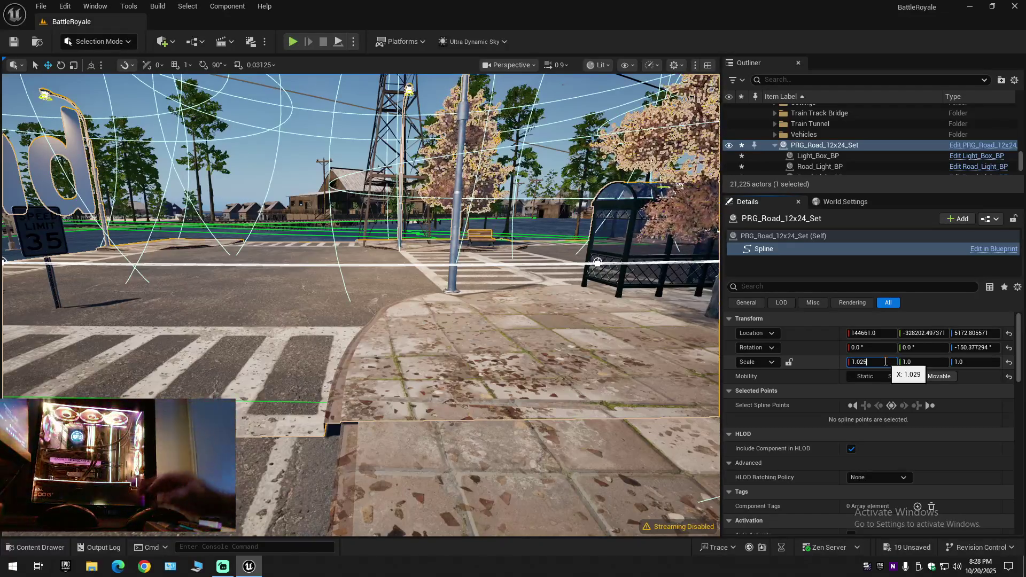
Step: Commit the X scale and fly around the End sign's curb to compare the fit at 1.025 and 1.026
{"action": "key", "text": "Return"}
{"action": "left_click_drag", "start_coordinate": [361, 281], "coordinate": [481, 240]}
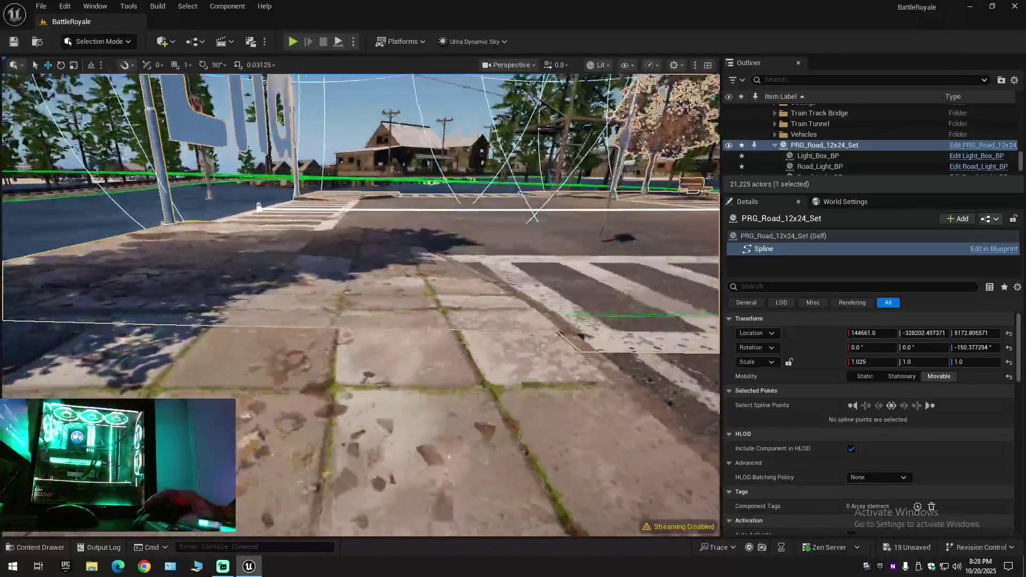
{"action": "left_click_drag", "start_coordinate": [360, 280], "coordinate": [481, 241]}
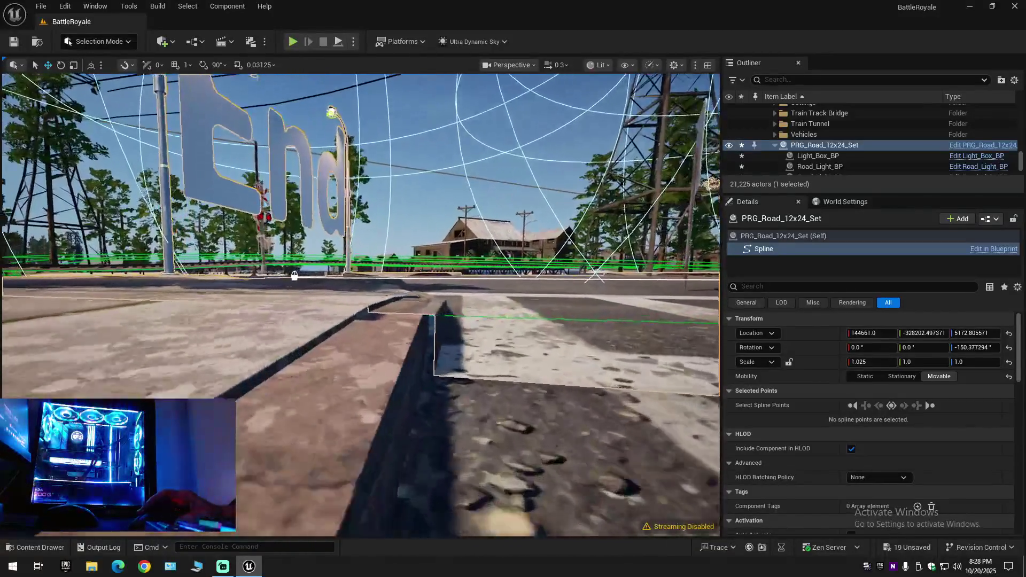
{"action": "left_click_drag", "start_coordinate": [362, 281], "coordinate": [481, 241]}
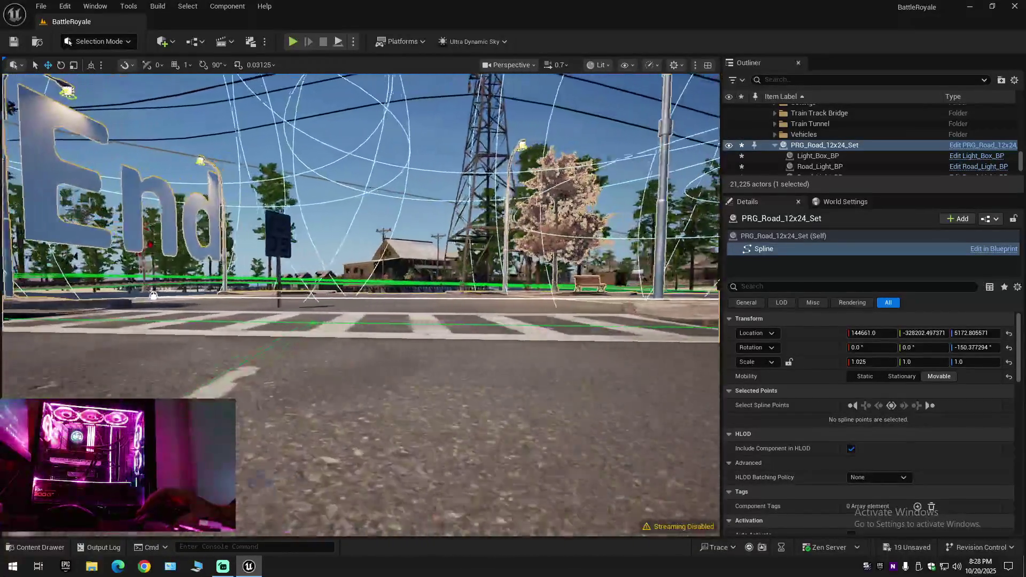
{"action": "left_click_drag", "start_coordinate": [361, 281], "coordinate": [482, 240]}
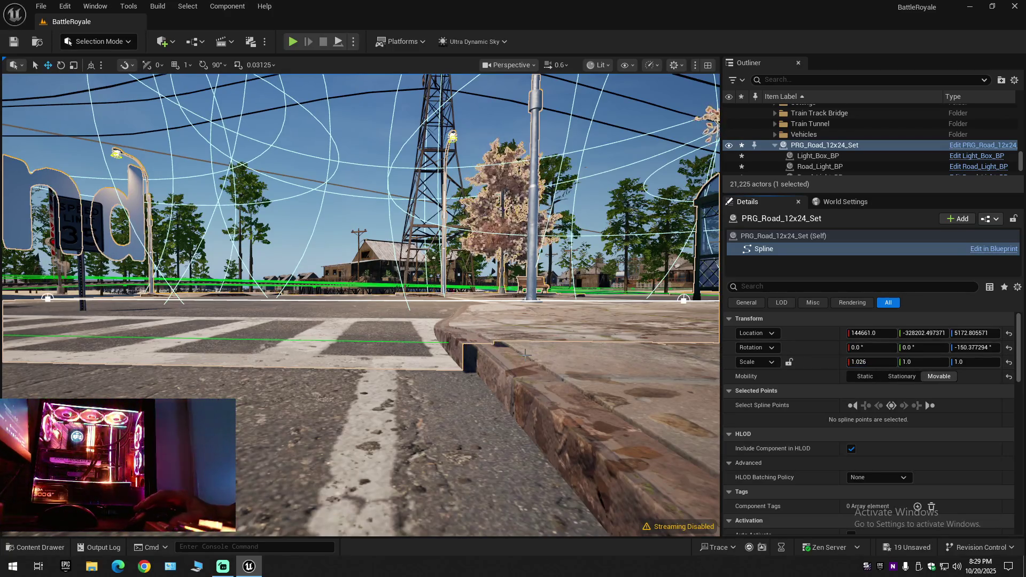
{"action": "left_click_drag", "start_coordinate": [361, 281], "coordinate": [481, 241]}
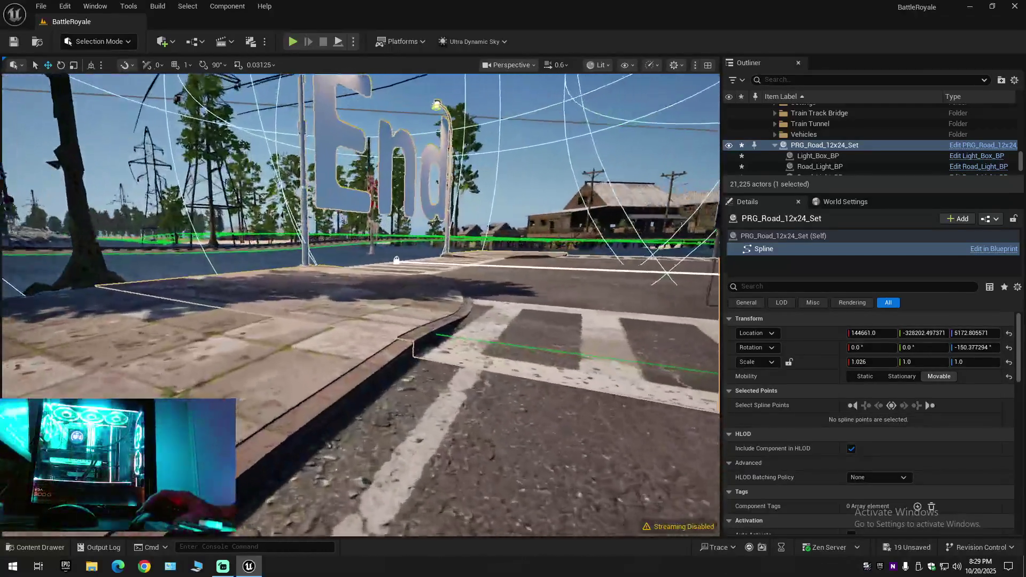
{"action": "left_click_drag", "start_coordinate": [361, 281], "coordinate": [361, 200]}
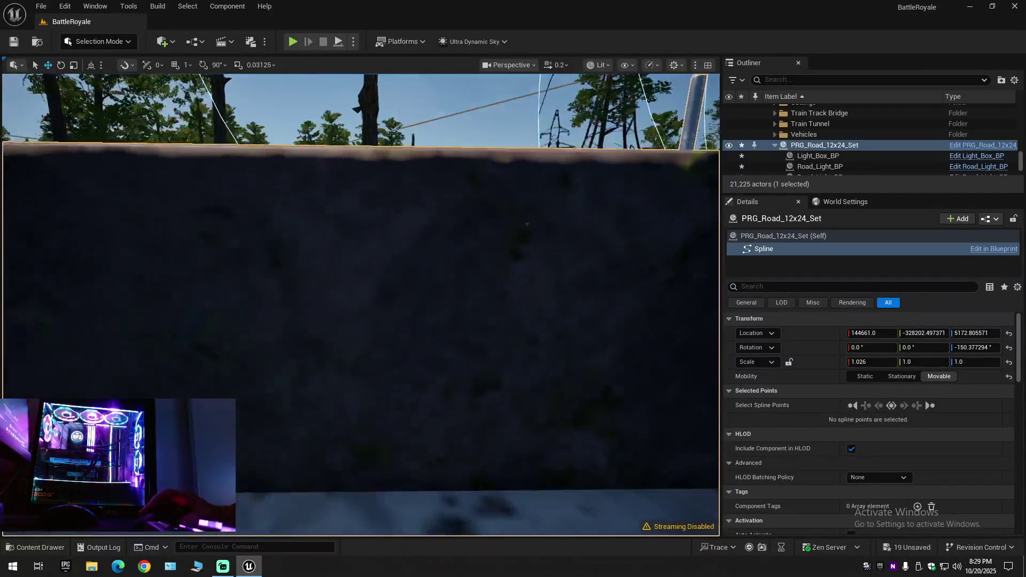
{"action": "mouse_move", "coordinate": [361, 281]}
{"action": "left_mouse_down"}
{"action": "mouse_move", "coordinate": [193, 221]}
{"action": "mouse_move", "coordinate": [361, 241]}
{"action": "mouse_move", "coordinate": [362, 305]}
{"action": "mouse_move", "coordinate": [361, 272]}
{"action": "left_mouse_up"}
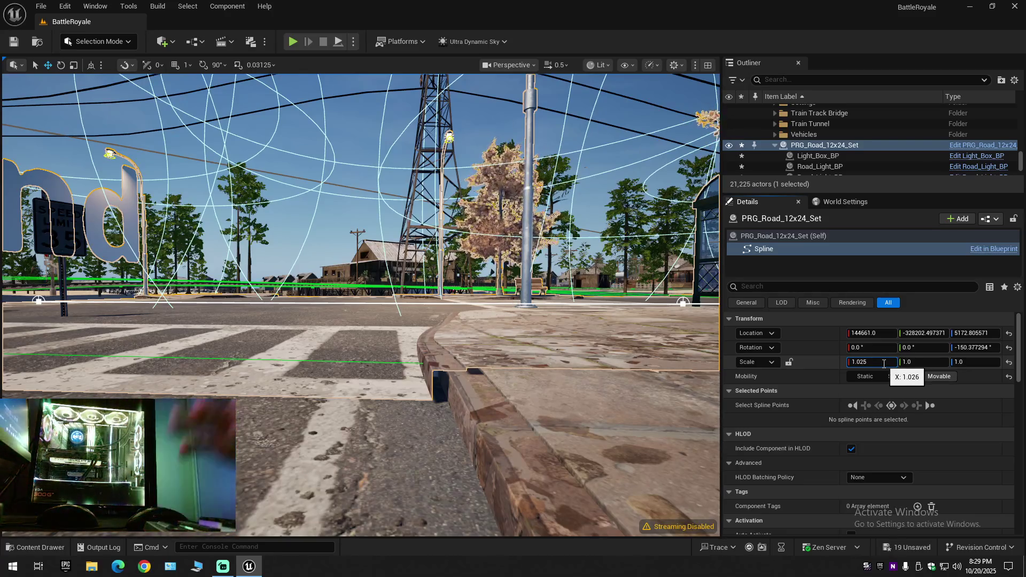
Step: With X scale at 1.025, fly around the junction and select the whole road set to check its crosswalks
{"action": "mouse_move", "coordinate": [361, 240]}
{"action": "left_mouse_down"}
{"action": "mouse_move", "coordinate": [361, 305]}
{"action": "mouse_move", "coordinate": [361, 241]}
{"action": "left_mouse_up"}
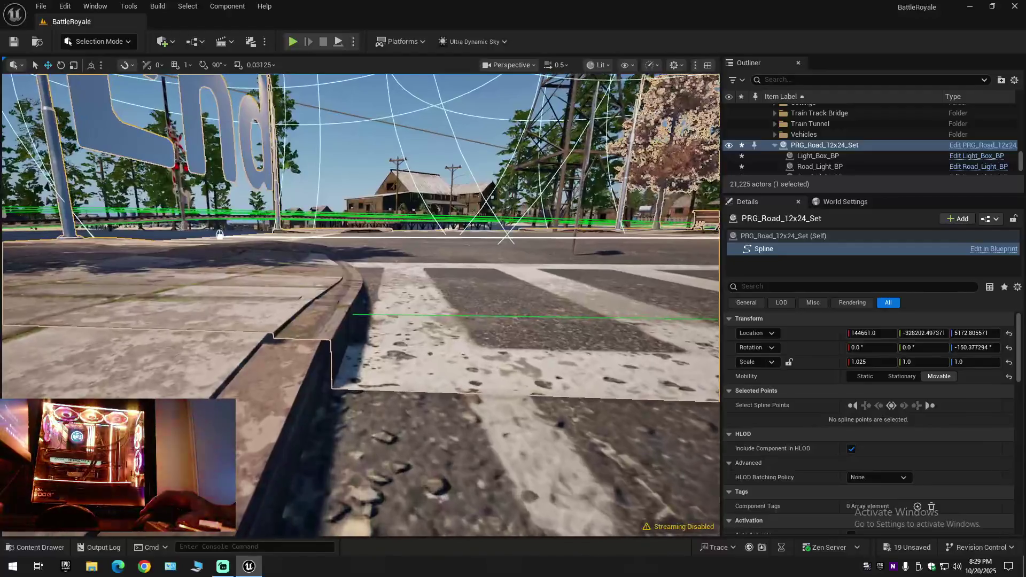
{"action": "left_click_drag", "start_coordinate": [481, 386], "coordinate": [516, 414]}
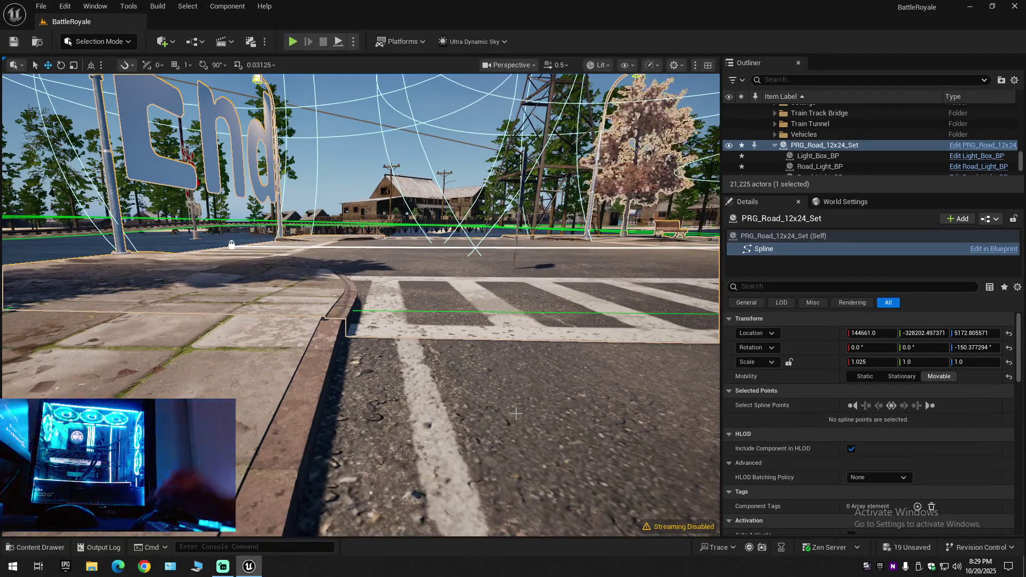
{"action": "left_click_drag", "start_coordinate": [461, 406], "coordinate": [434, 385]}
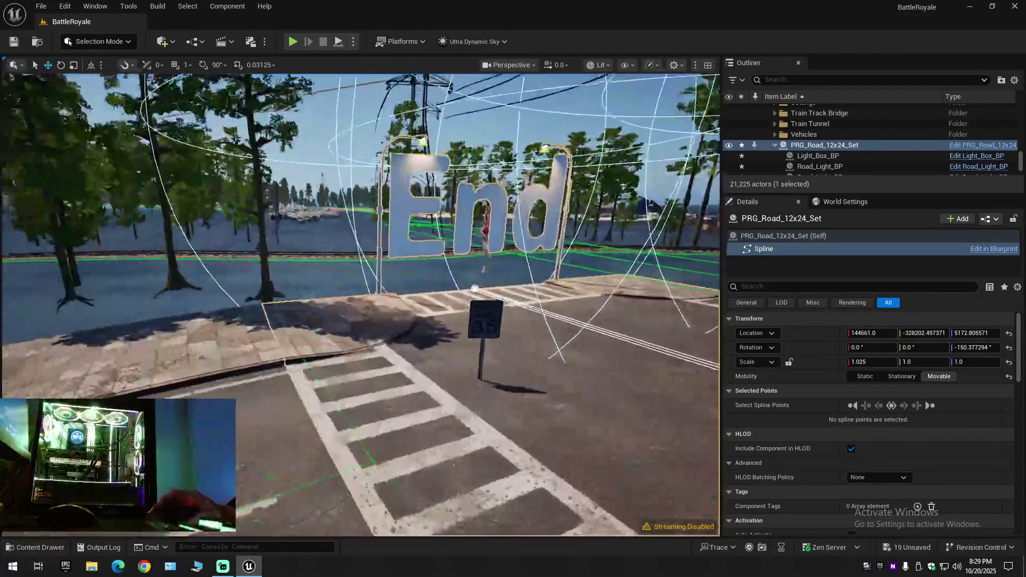
{"action": "key", "text": "w"}
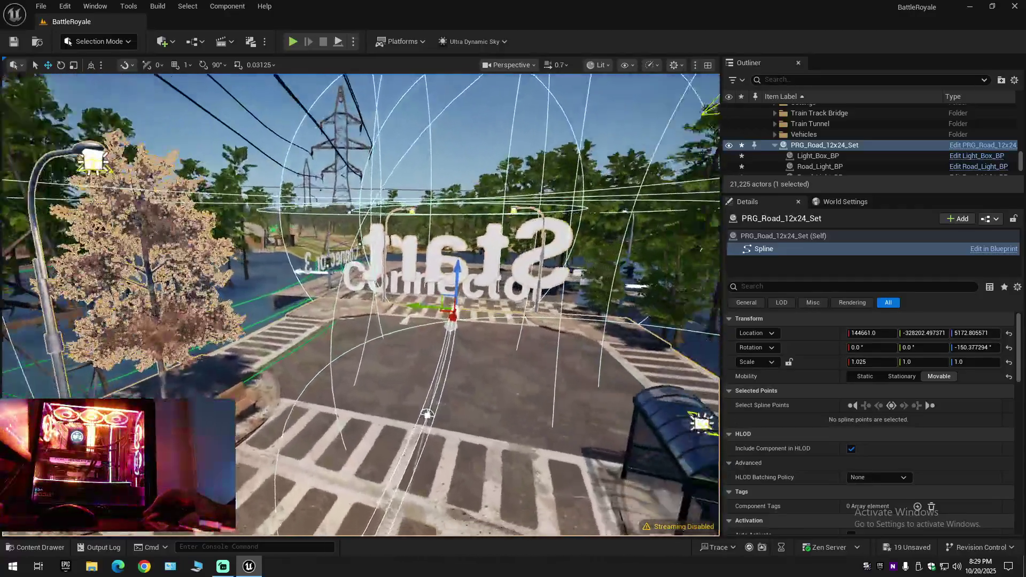
{"action": "left_click_drag", "start_coordinate": [362, 305], "coordinate": [240, 305]}
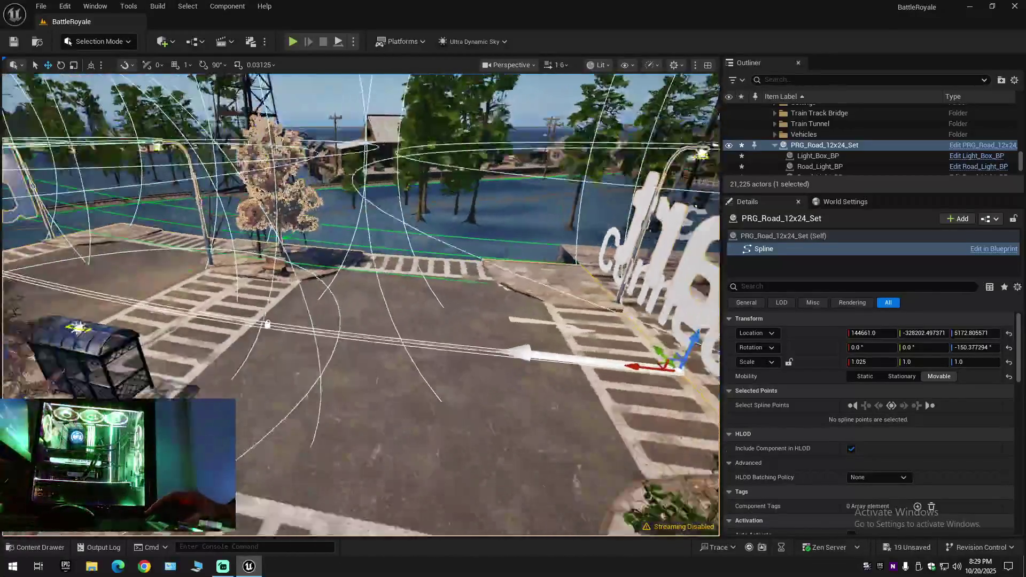
{"action": "left_click_drag", "start_coordinate": [362, 305], "coordinate": [361, 242]}
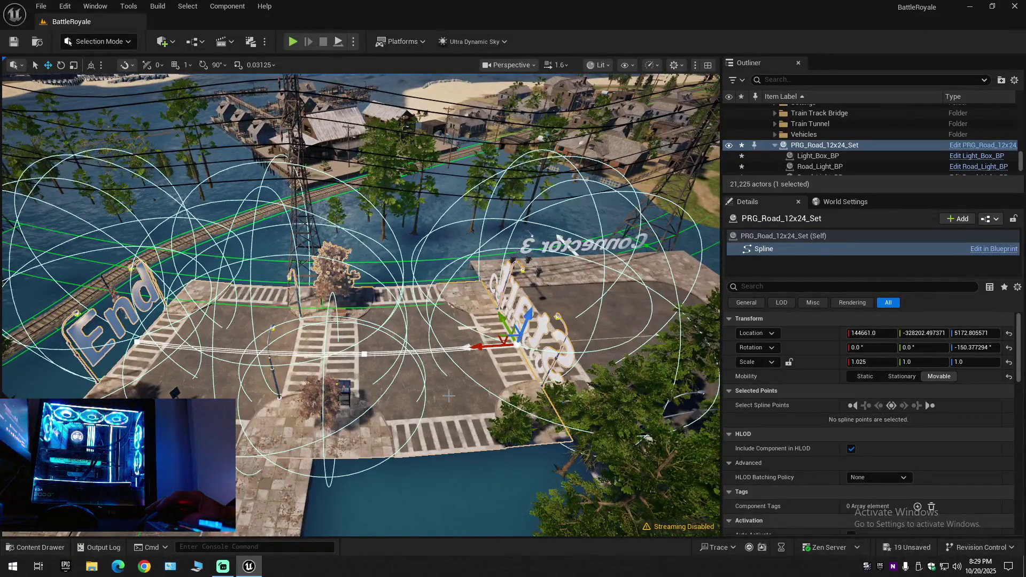
{"action": "left_click", "coordinate": [451, 393]}
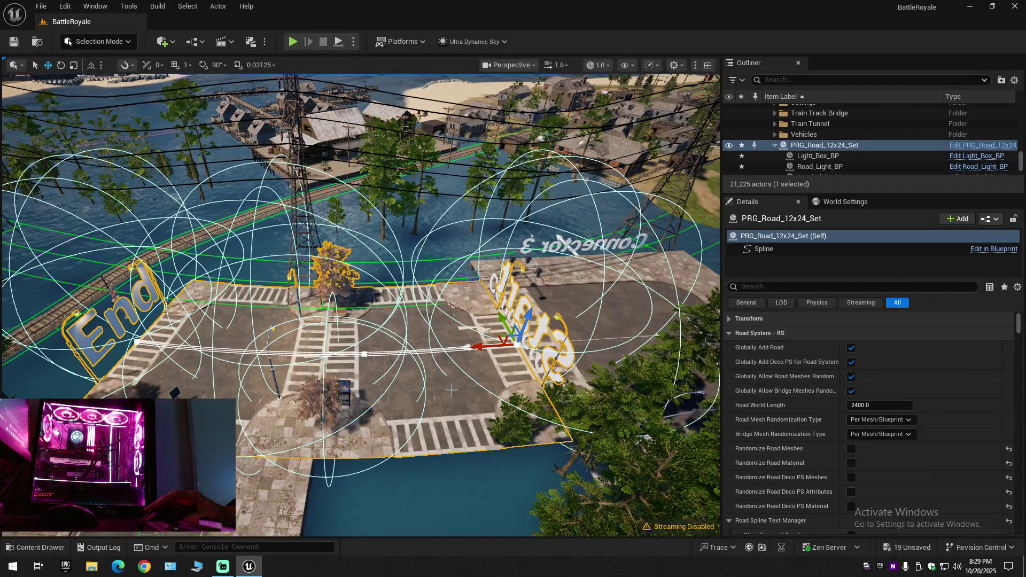
{"action": "left_click_drag", "start_coordinate": [452, 390], "coordinate": [452, 321]}
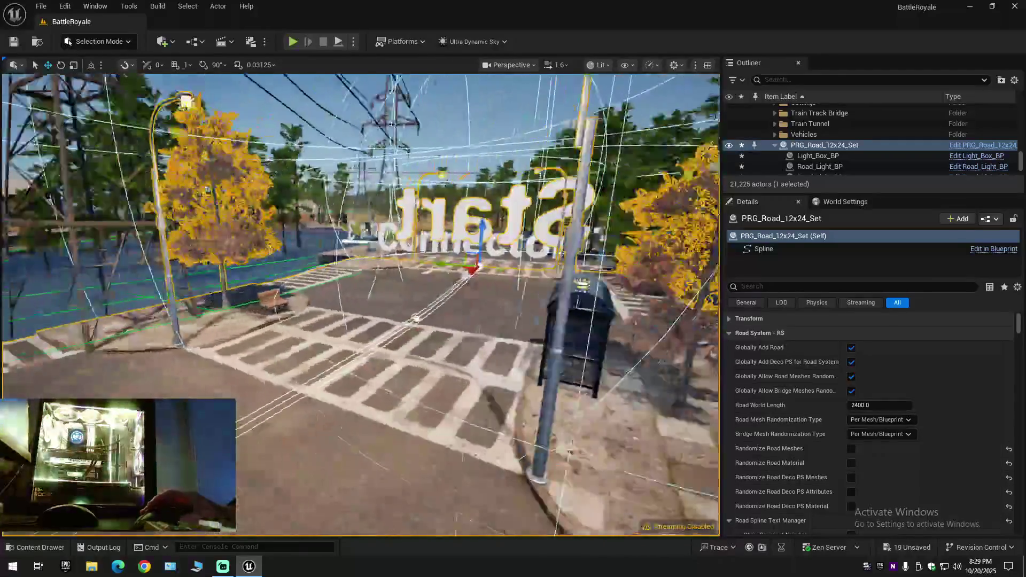
{"action": "left_click_drag", "start_coordinate": [361, 305], "coordinate": [361, 353]}
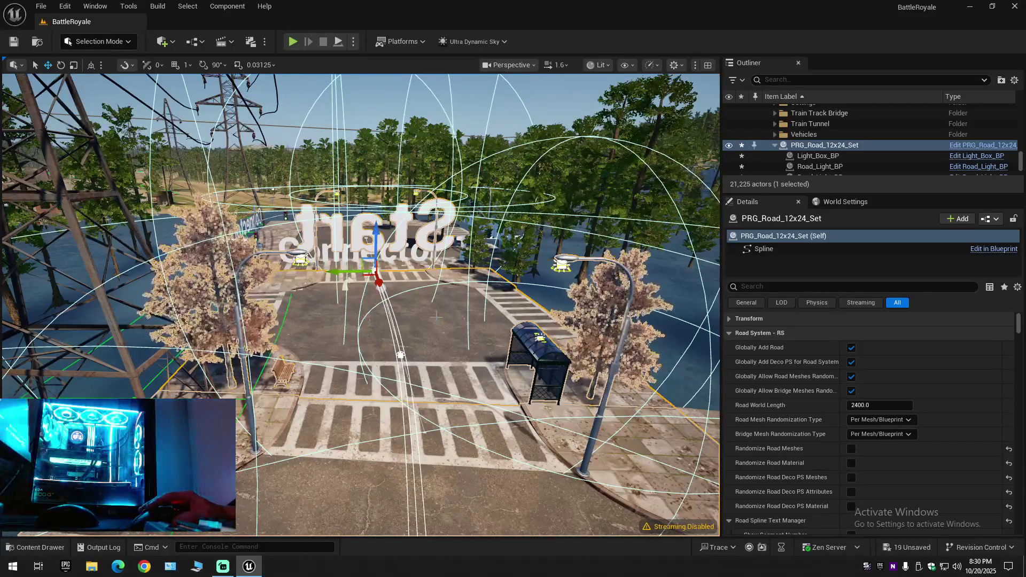
Step: Select the road set's spline points toward Connector 1, frame them, and pick what lies beneath the road end
{"action": "left_click", "coordinate": [382, 287]}
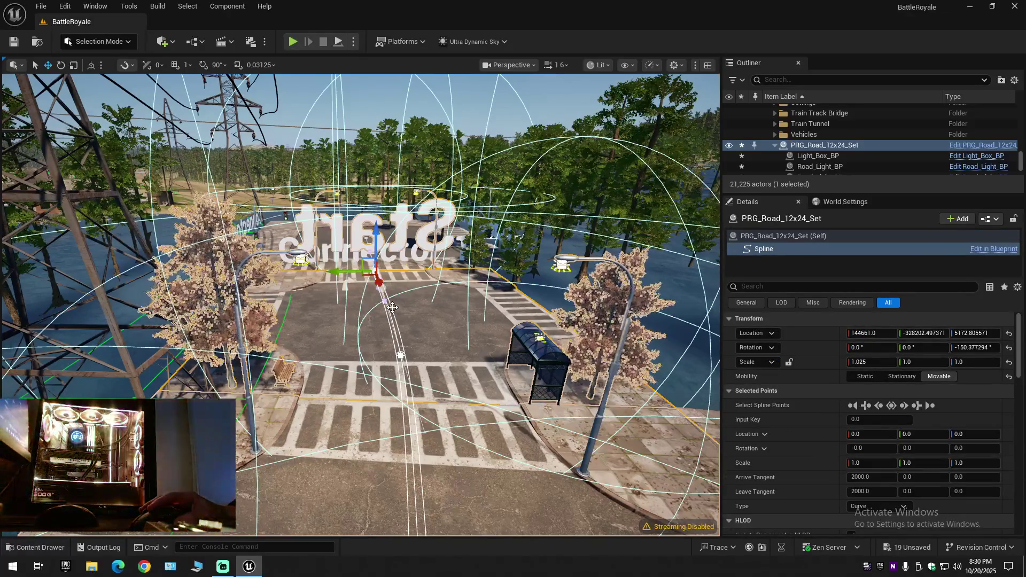
{"action": "mouse_move", "coordinate": [401, 353]}
{"action": "left_mouse_down"}
{"action": "mouse_move", "coordinate": [466, 305]}
{"action": "mouse_move", "coordinate": [320, 333]}
{"action": "left_mouse_up"}
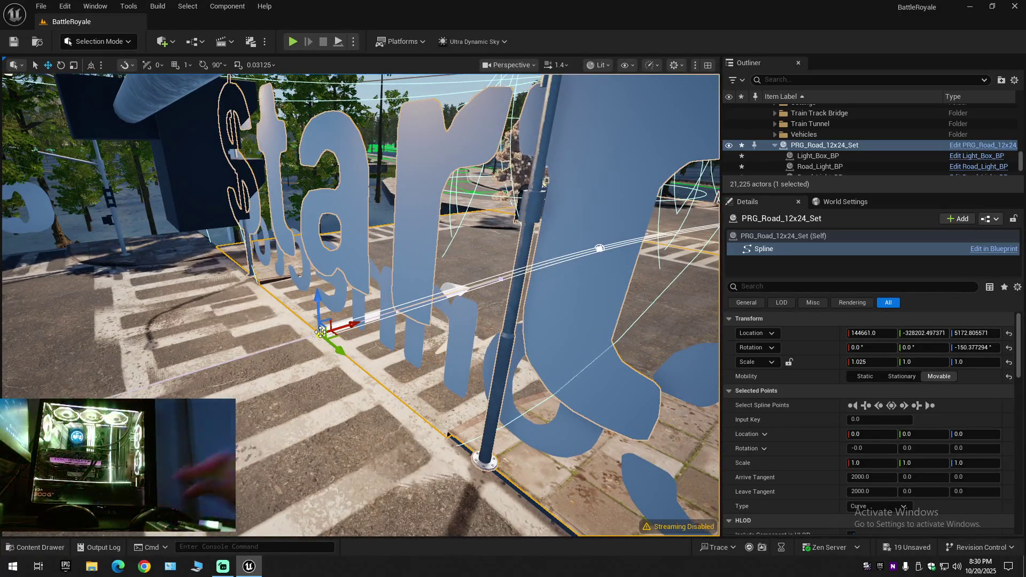
{"action": "left_click", "coordinate": [321, 333]}
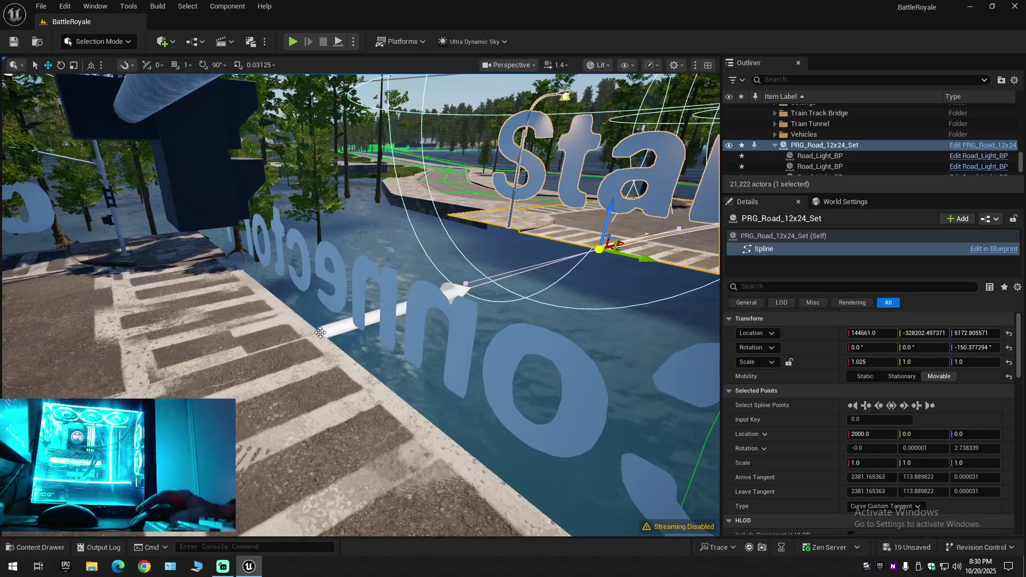
{"action": "left_click_drag", "start_coordinate": [320, 332], "coordinate": [281, 369]}
{"action": "mouse_move", "coordinate": [361, 305]}
{"action": "left_mouse_down"}
{"action": "mouse_move", "coordinate": [360, 375]}
{"action": "mouse_move", "coordinate": [346, 305]}
{"action": "left_mouse_up"}
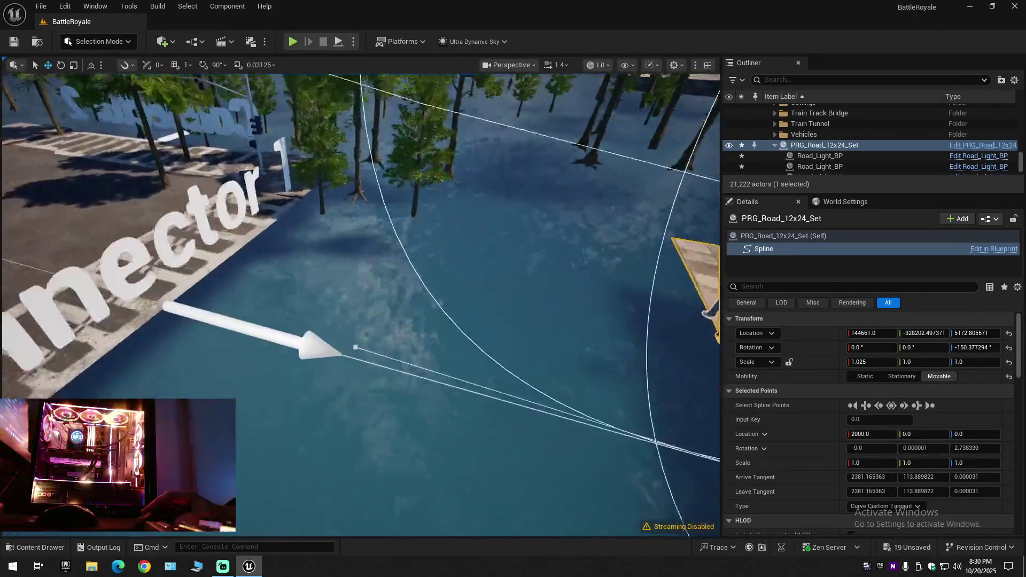
{"action": "key", "text": "f"}
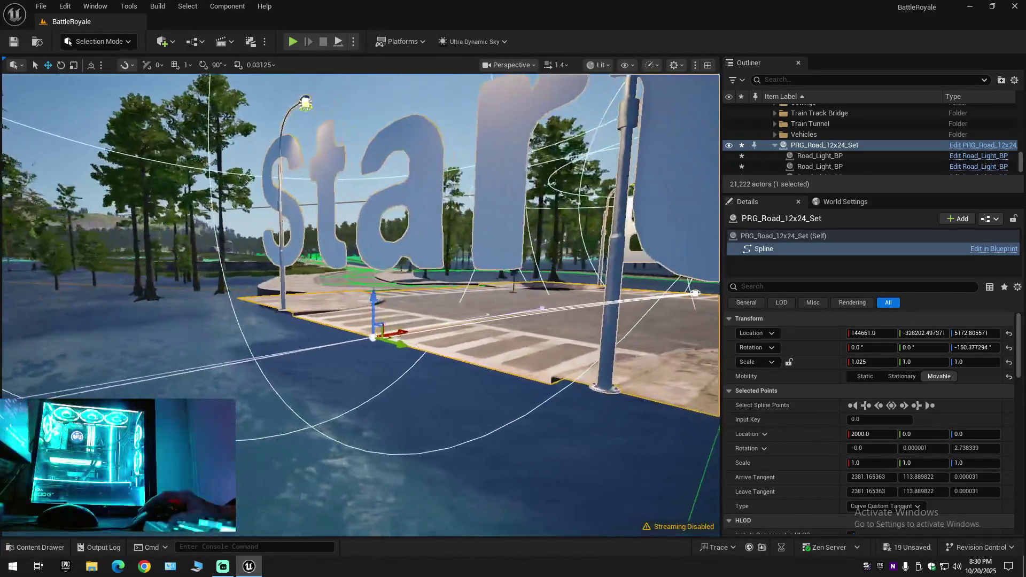
{"action": "left_click_drag", "start_coordinate": [361, 321], "coordinate": [331, 365]}
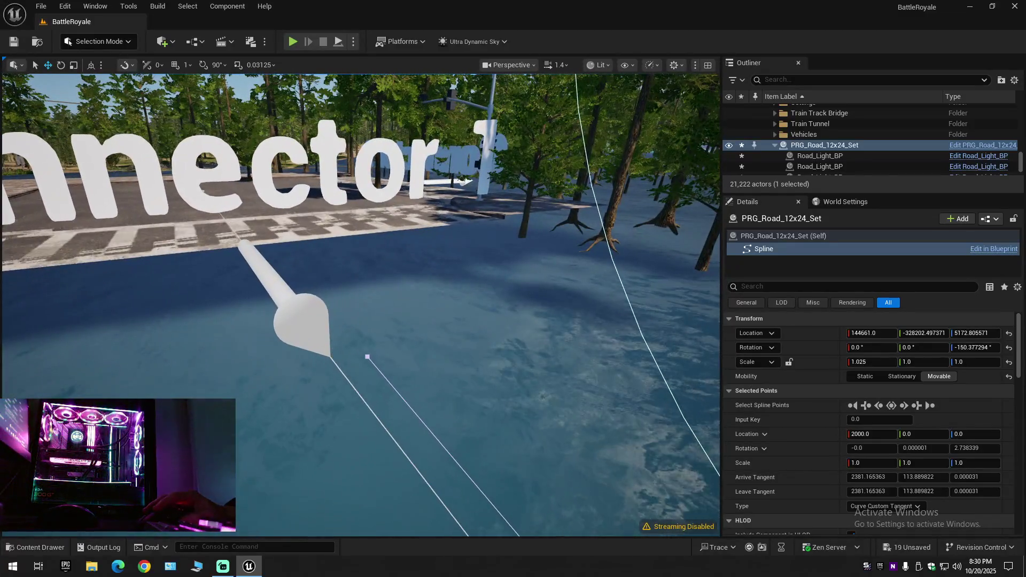
{"action": "left_click", "coordinate": [330, 366]}
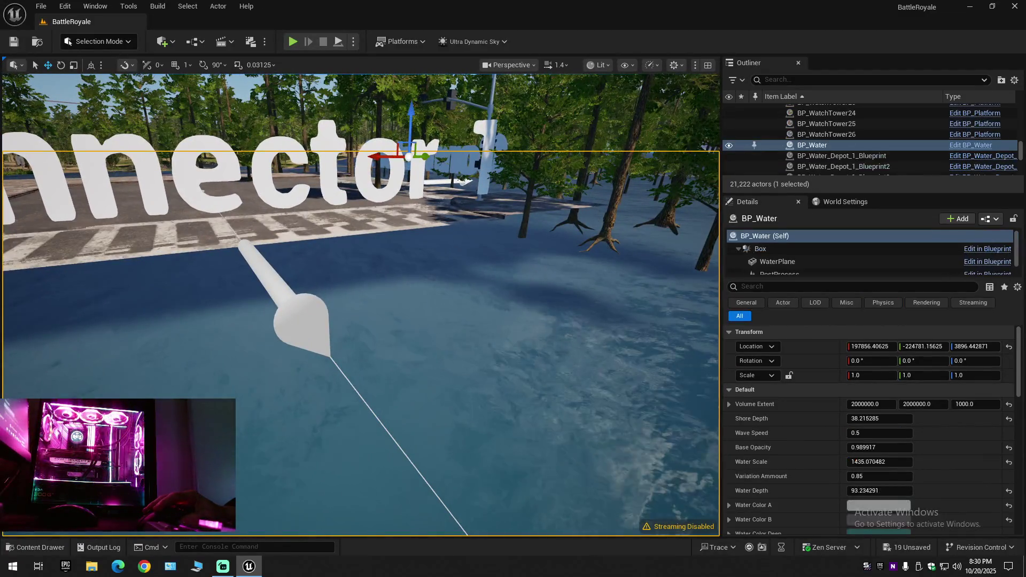
Step: Select and delete the old Road_L_Jction_BP and Road_T_Jction_BP actors beneath the road set
{"action": "left_click", "coordinate": [309, 331]}
{"action": "left_click", "coordinate": [309, 331]}
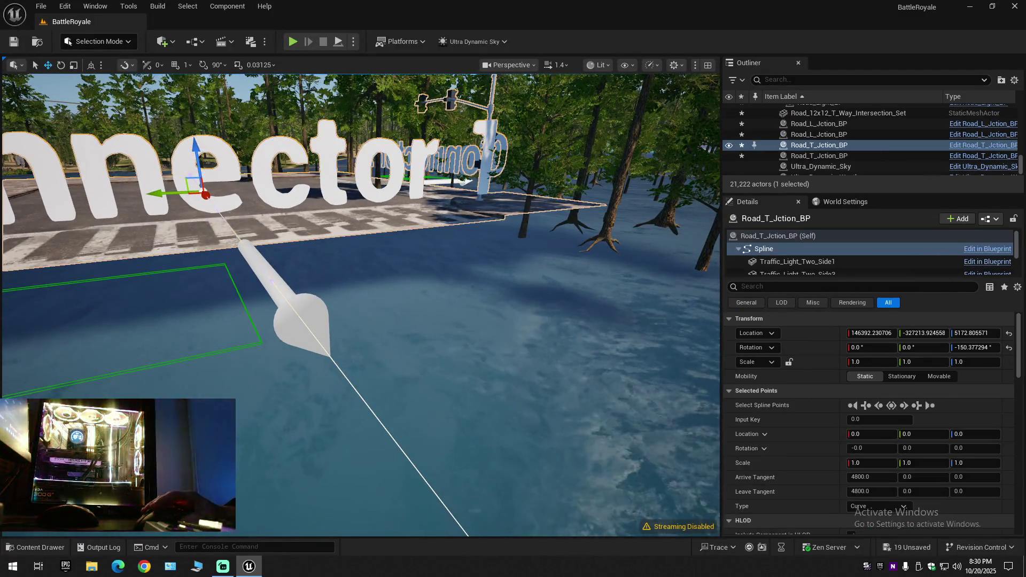
{"action": "left_click_drag", "start_coordinate": [309, 331], "coordinate": [385, 353]}
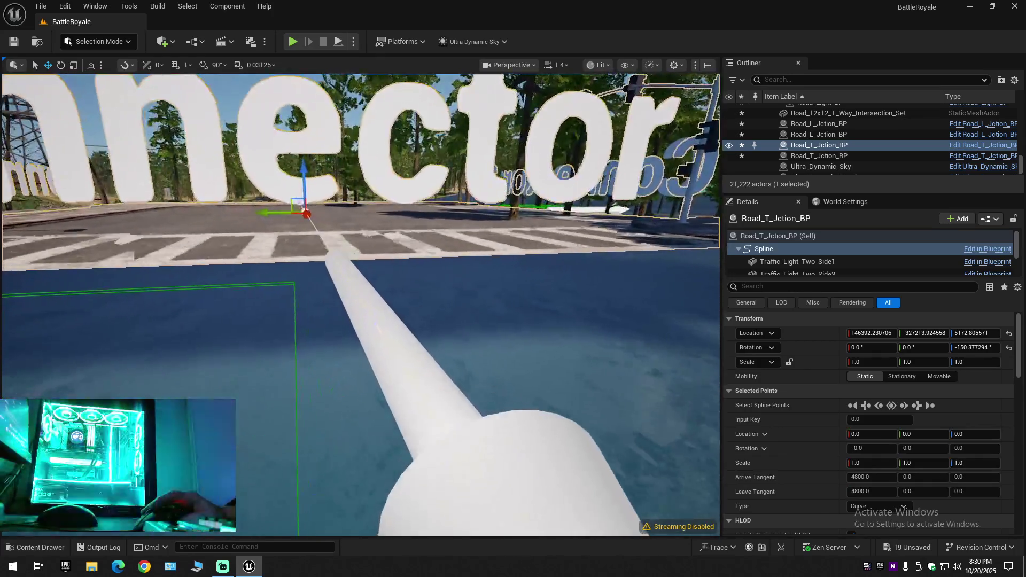
{"action": "left_click", "coordinate": [240, 337]}
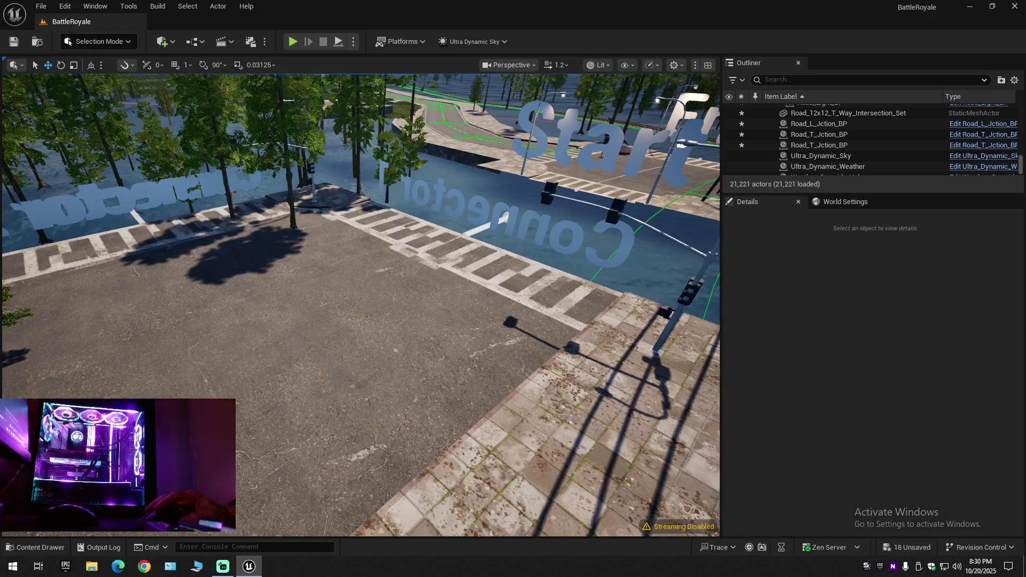
{"action": "left_click", "coordinate": [242, 358]}
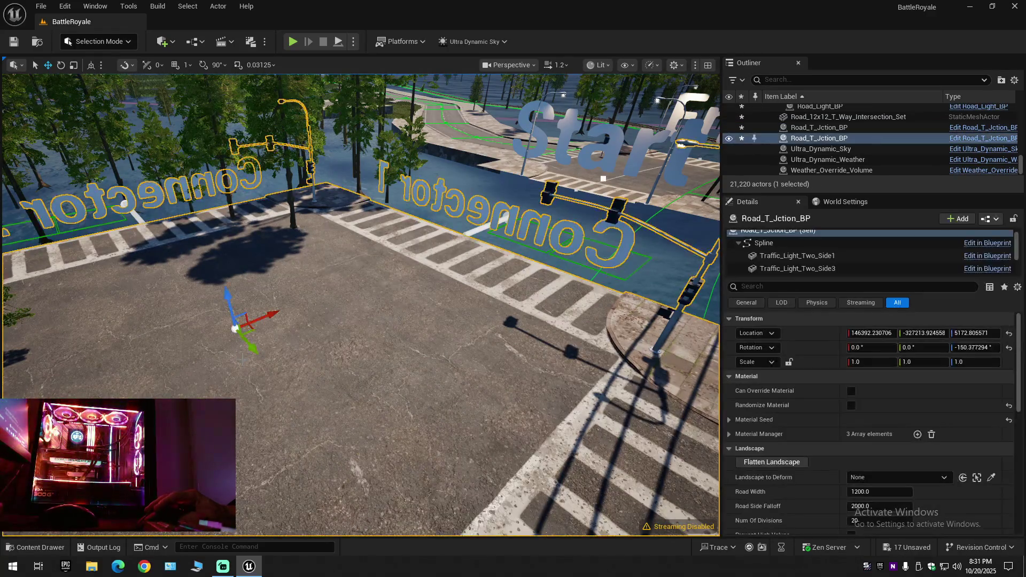
{"action": "key", "text": "Delete"}
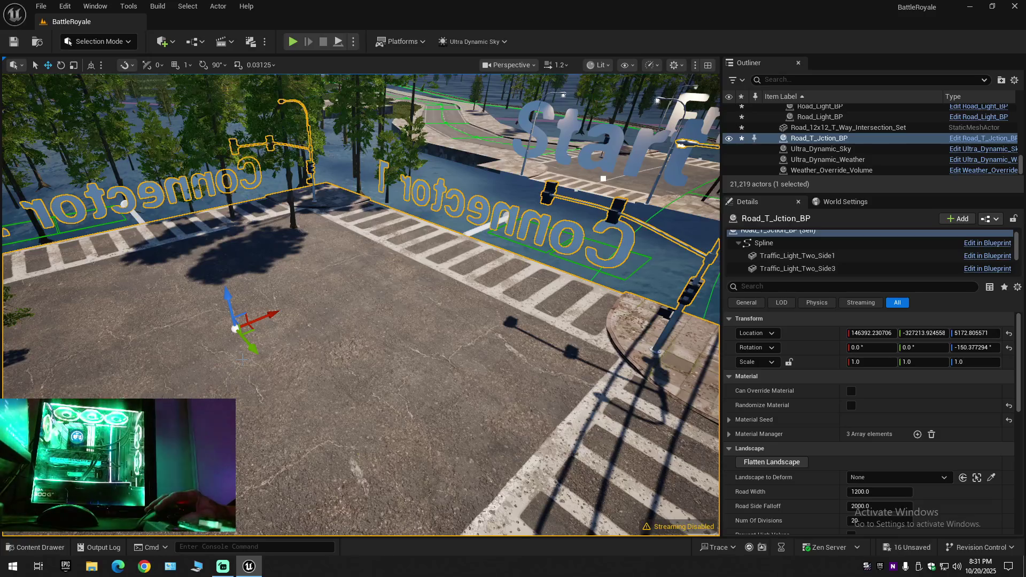
{"action": "key", "text": "Delete"}
{"action": "left_click", "coordinate": [361, 313]}
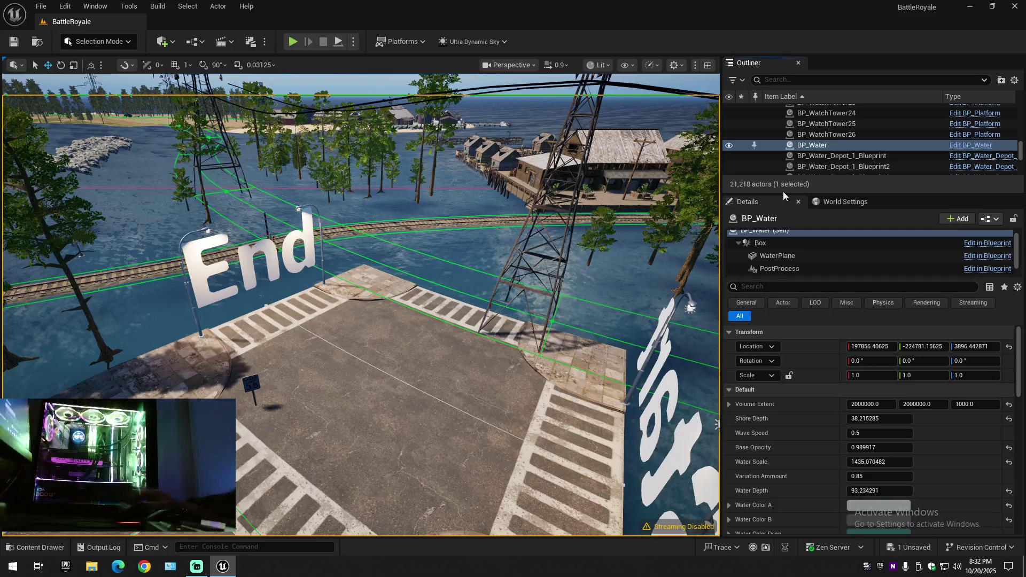
{"action": "left_click", "coordinate": [1016, 80]}
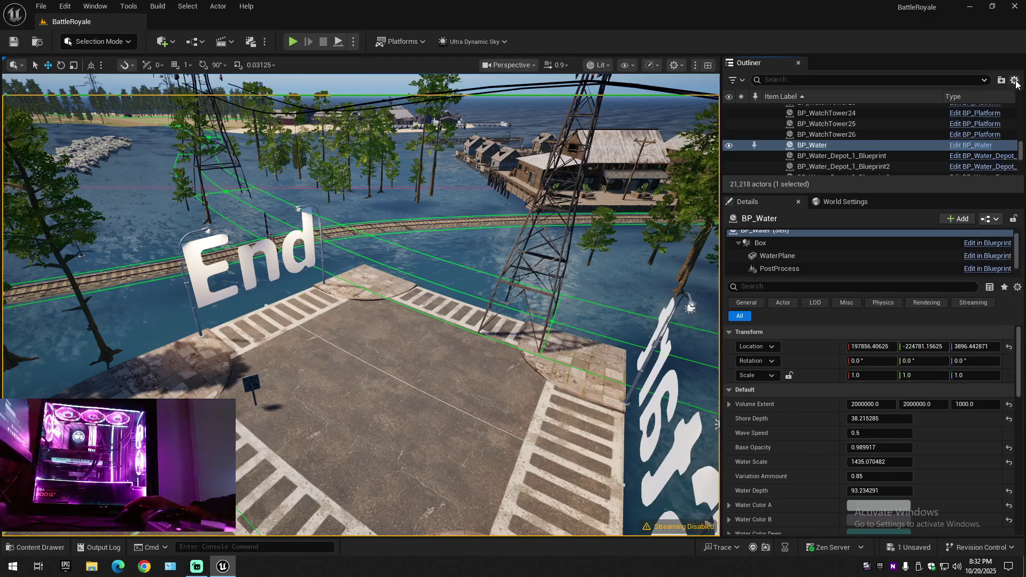
{"action": "left_click_drag", "start_coordinate": [1022, 154], "coordinate": [1023, 101]}
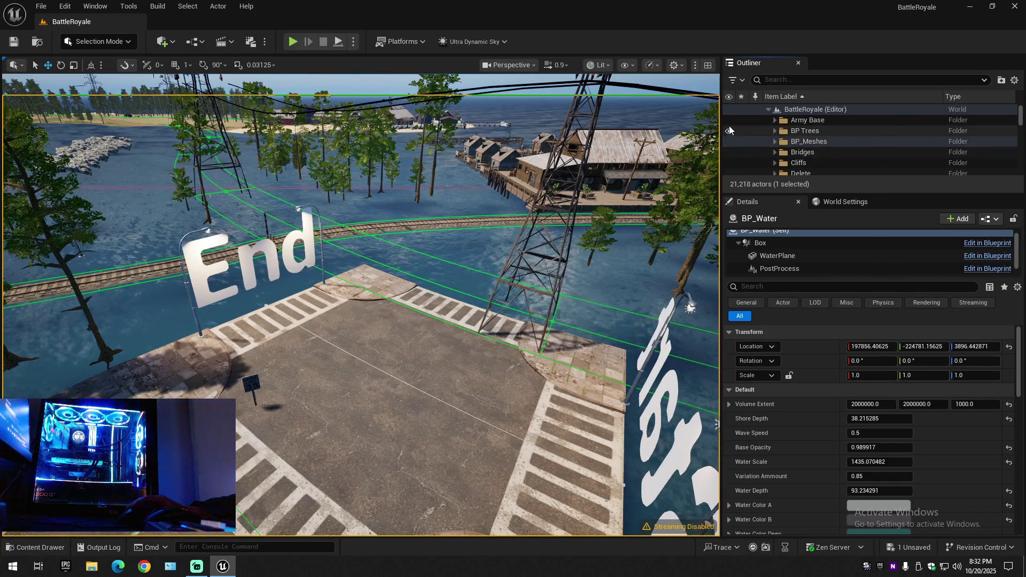
{"action": "scroll", "coordinate": [729, 144], "scroll_direction": "down", "scroll_amount": 1}
{"action": "scroll", "coordinate": [733, 160], "scroll_direction": "down", "scroll_amount": 2}
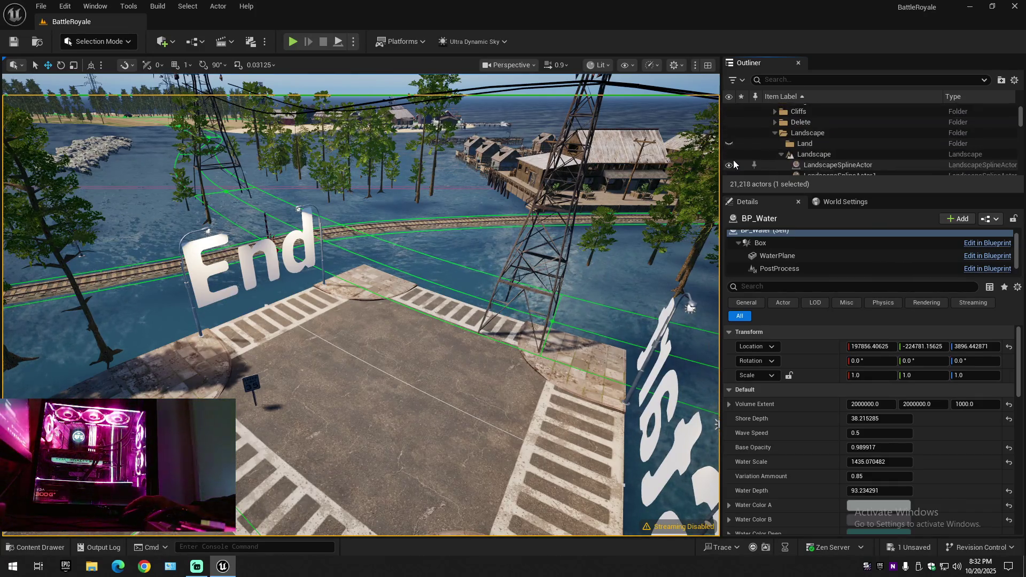
{"action": "scroll", "coordinate": [765, 149], "scroll_direction": "down", "scroll_amount": 3}
{"action": "scroll", "coordinate": [767, 154], "scroll_direction": "down", "scroll_amount": 5}
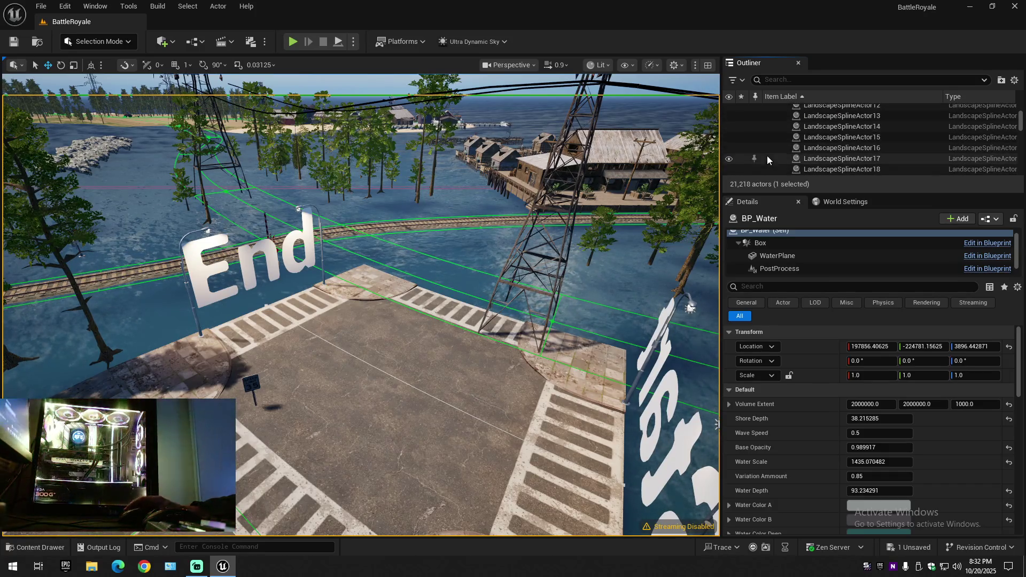
{"action": "scroll", "coordinate": [817, 127], "scroll_direction": "down", "scroll_amount": 5}
{"action": "scroll", "coordinate": [817, 129], "scroll_direction": "down", "scroll_amount": 5}
{"action": "scroll", "coordinate": [816, 129], "scroll_direction": "down", "scroll_amount": 5}
{"action": "scroll", "coordinate": [816, 129], "scroll_direction": "down", "scroll_amount": 5}
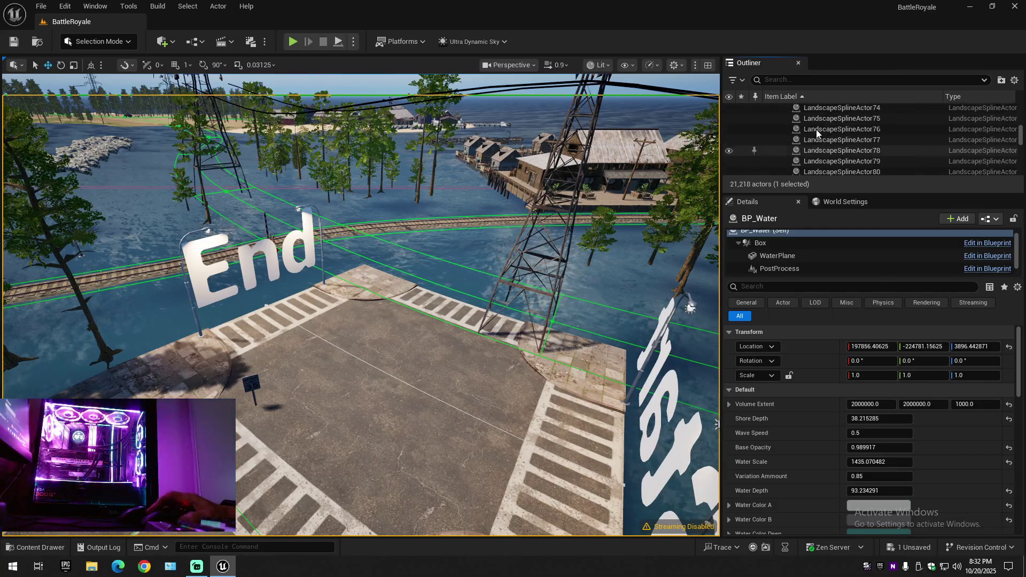
Step: Show the road spline actors and hide BP_Water via their Outliner eye icons
{"action": "left_click", "coordinate": [728, 131]}
{"action": "scroll", "coordinate": [841, 160], "scroll_direction": "up", "scroll_amount": 2}
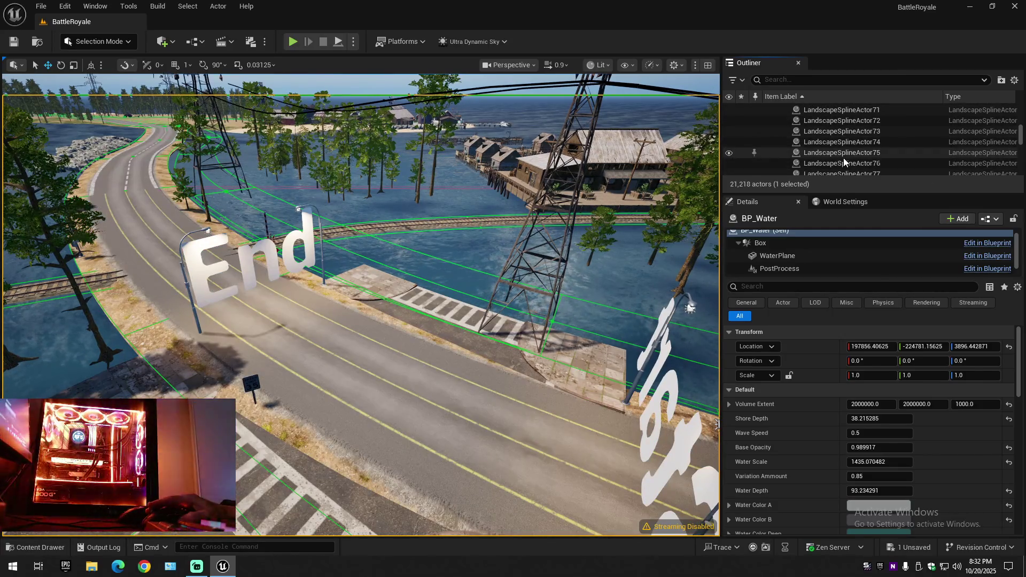
{"action": "scroll", "coordinate": [844, 158], "scroll_direction": "down", "scroll_amount": 3}
{"action": "scroll", "coordinate": [844, 158], "scroll_direction": "down", "scroll_amount": 5}
{"action": "scroll", "coordinate": [844, 158], "scroll_direction": "down", "scroll_amount": 5}
{"action": "scroll", "coordinate": [844, 158], "scroll_direction": "down", "scroll_amount": 5}
{"action": "scroll", "coordinate": [844, 158], "scroll_direction": "down", "scroll_amount": 5}
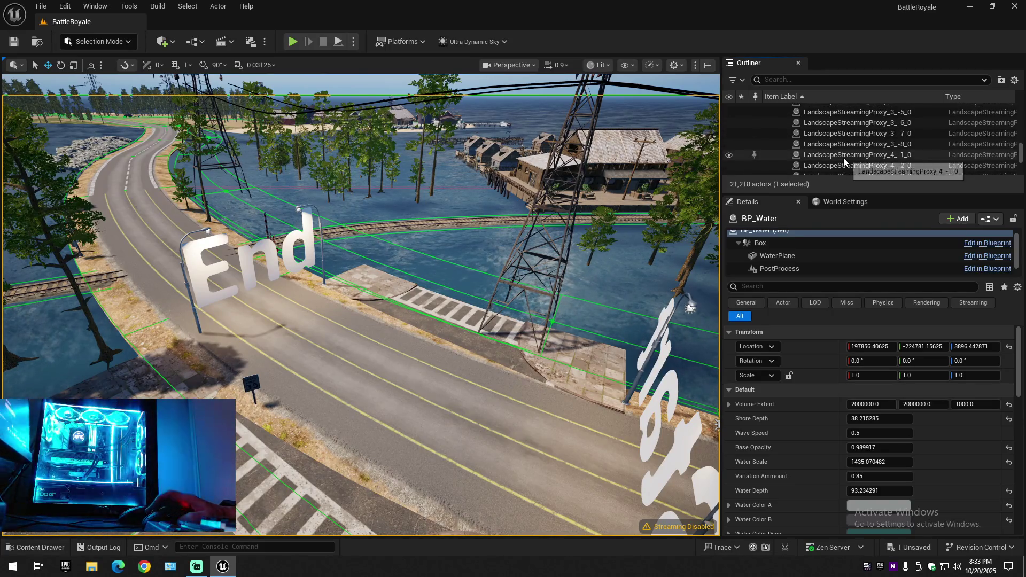
{"action": "left_click", "coordinate": [729, 134]}
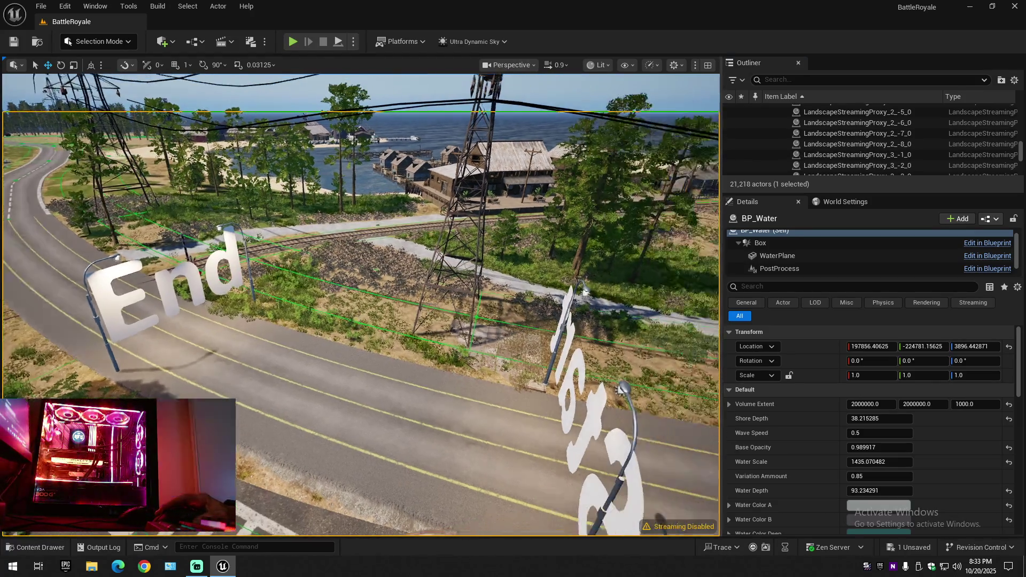
{"action": "left_click_drag", "start_coordinate": [425, 307], "coordinate": [337, 241]}
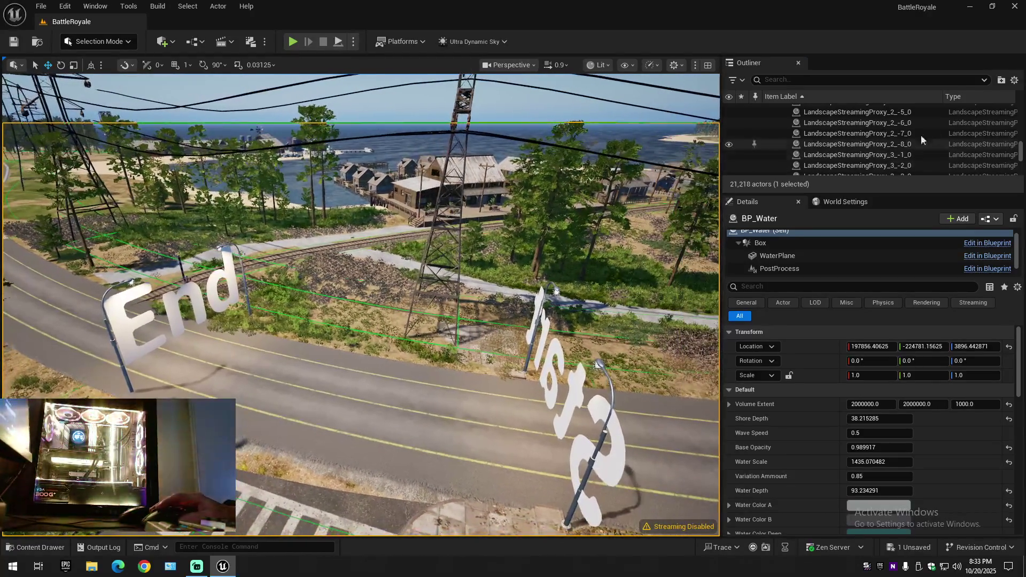
{"action": "left_click", "coordinate": [1014, 80]}
{"action": "left_click", "coordinate": [1014, 79]}
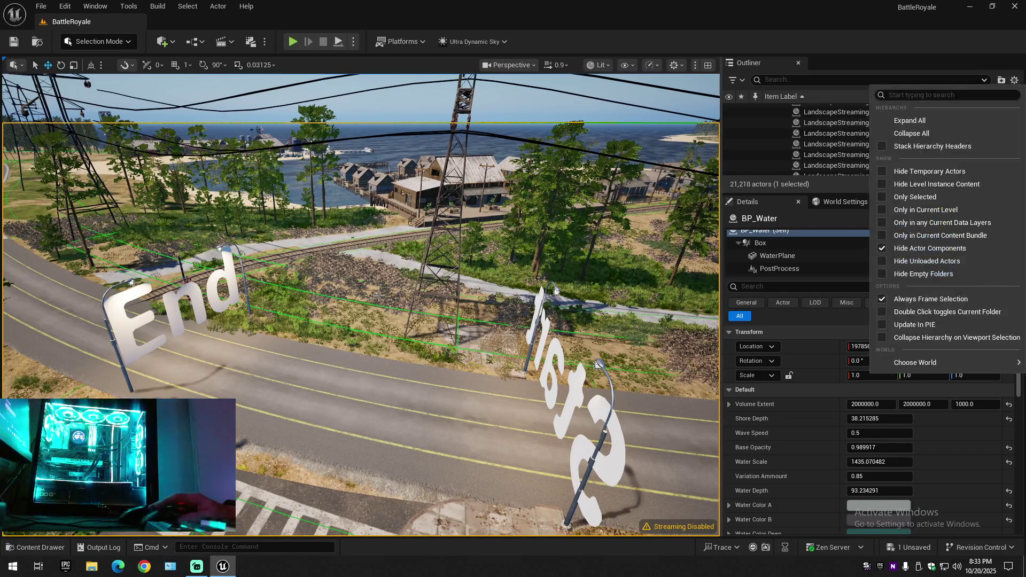
Step: Fly down toward the road and signs for a last look, then save the current level
{"action": "left_click_drag", "start_coordinate": [361, 305], "coordinate": [361, 241]}
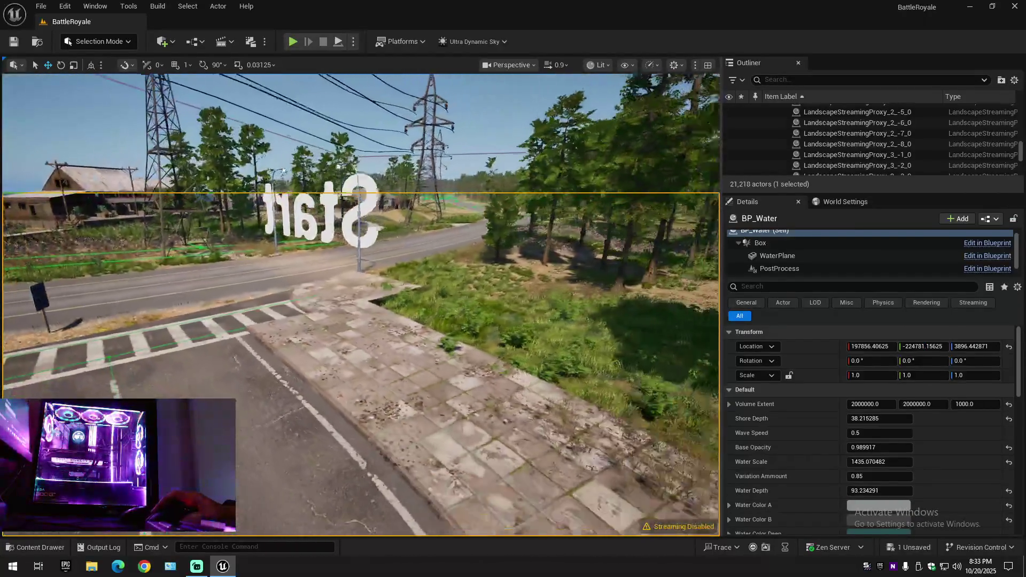
{"action": "left_click_drag", "start_coordinate": [361, 305], "coordinate": [360, 241]}
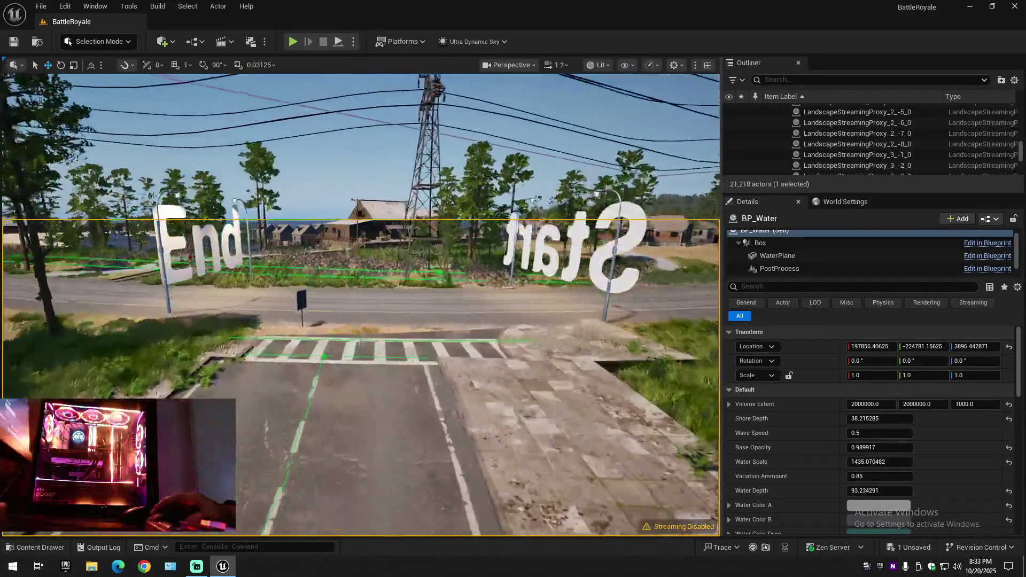
{"action": "left_click_drag", "start_coordinate": [362, 306], "coordinate": [360, 240]}
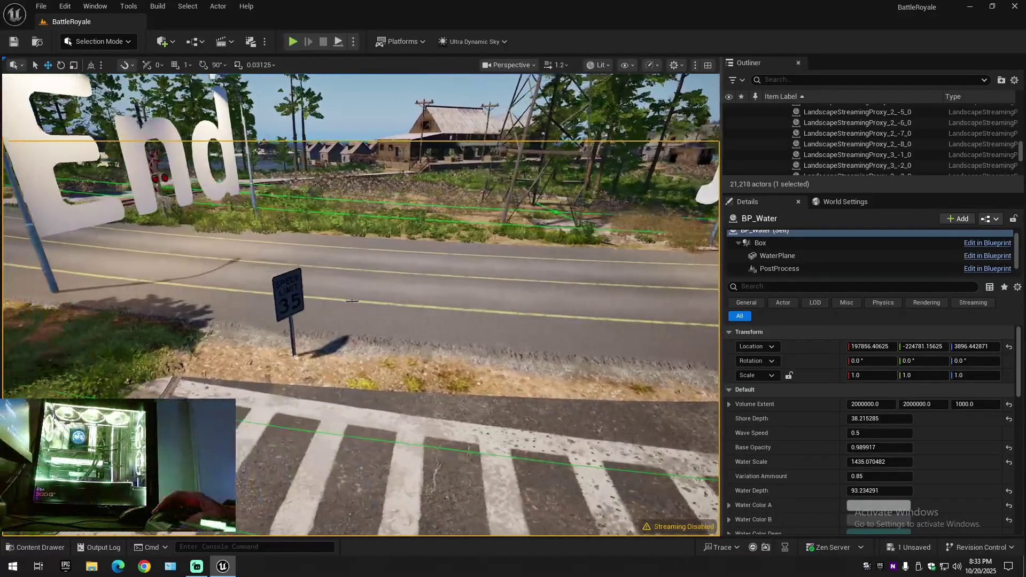
{"action": "left_click", "coordinate": [93, 41]}
{"action": "left_click", "coordinate": [88, 48]}
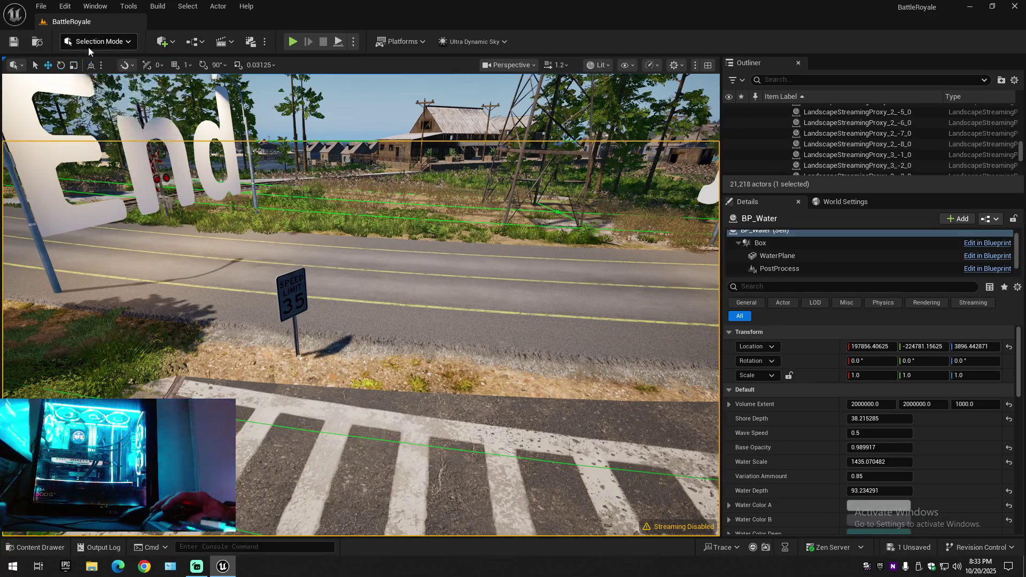
{"action": "left_click", "coordinate": [89, 44]}
{"action": "left_click", "coordinate": [88, 43]}
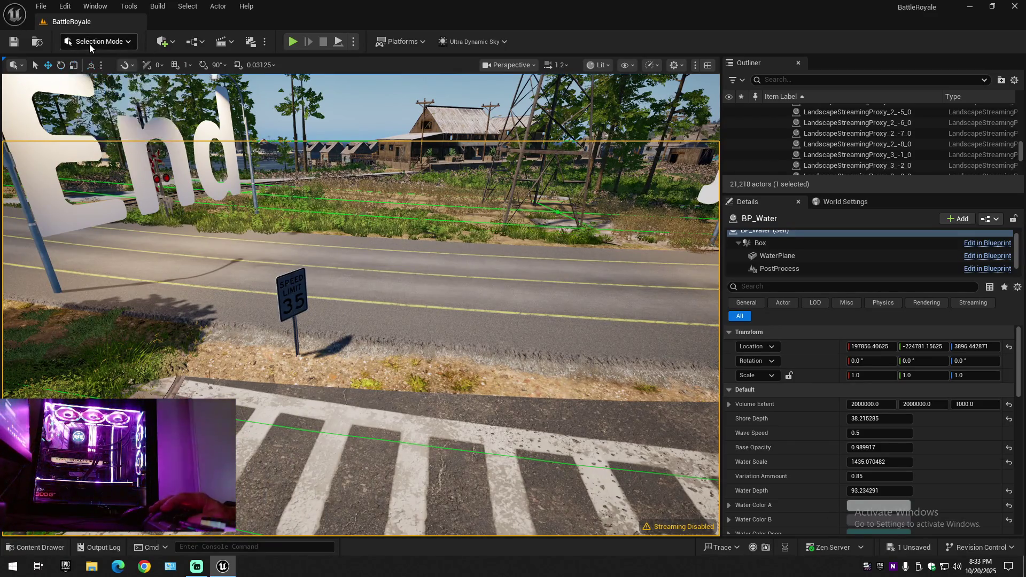
{"action": "left_click", "coordinate": [89, 44]}
{"action": "left_click", "coordinate": [89, 44]}
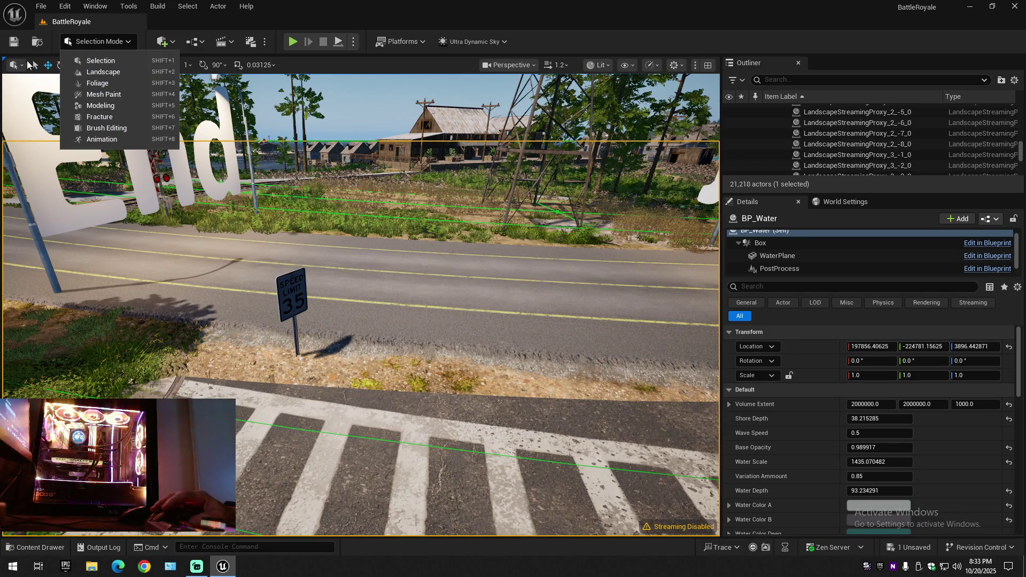
{"action": "left_click", "coordinate": [13, 42]}
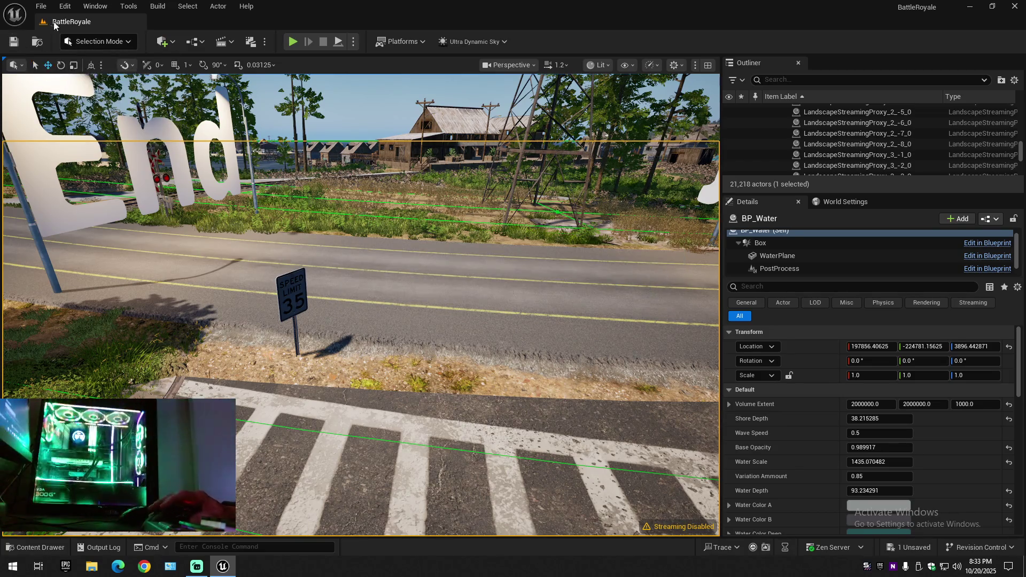
Step: Close the editor, answering the Save Content prompt listing PCG_Road
{"action": "left_click", "coordinate": [95, 5]}
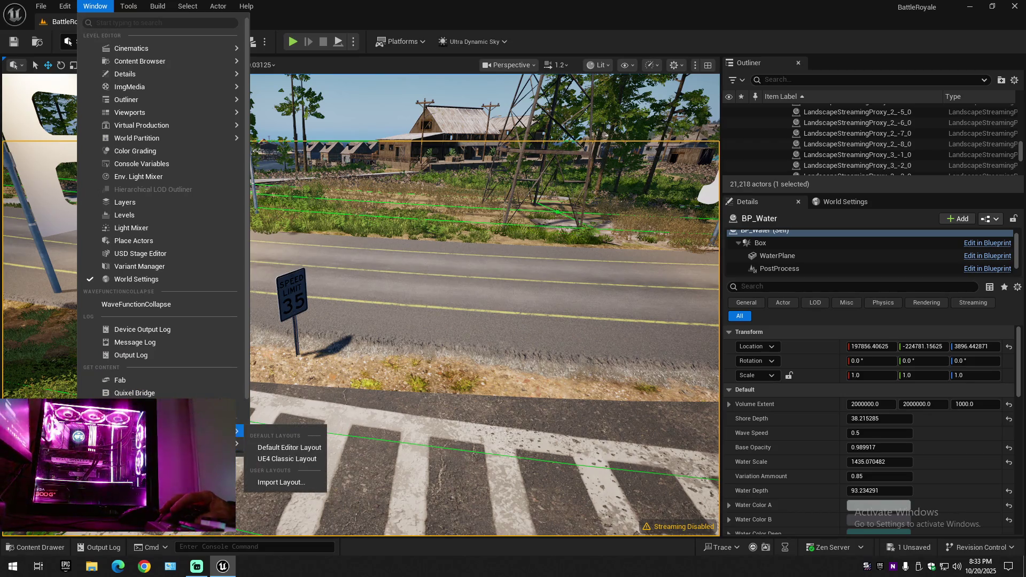
{"action": "key", "text": "Escape"}
{"action": "left_click", "coordinate": [1018, 7]}
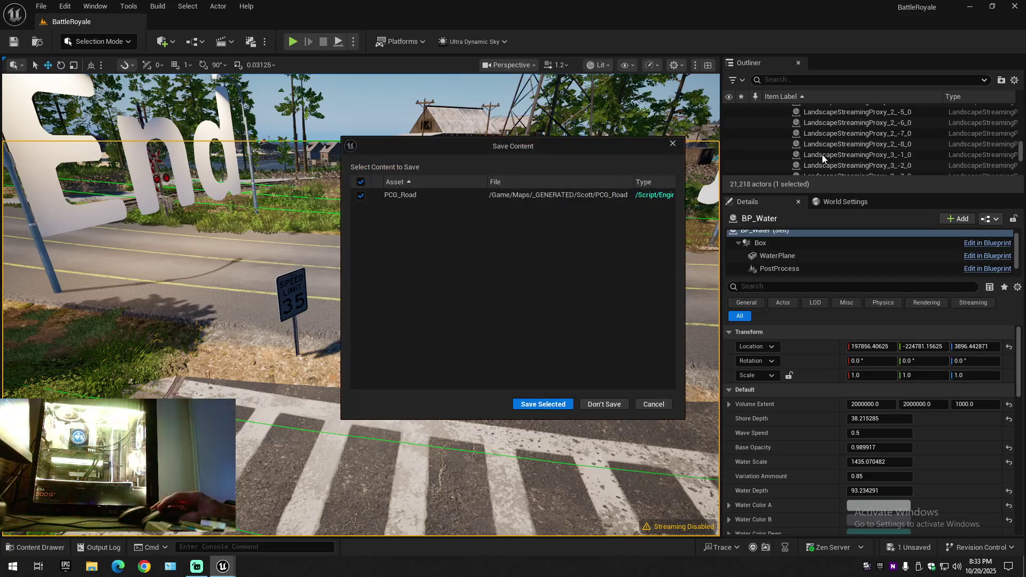
{"action": "key", "text": "Escape"}
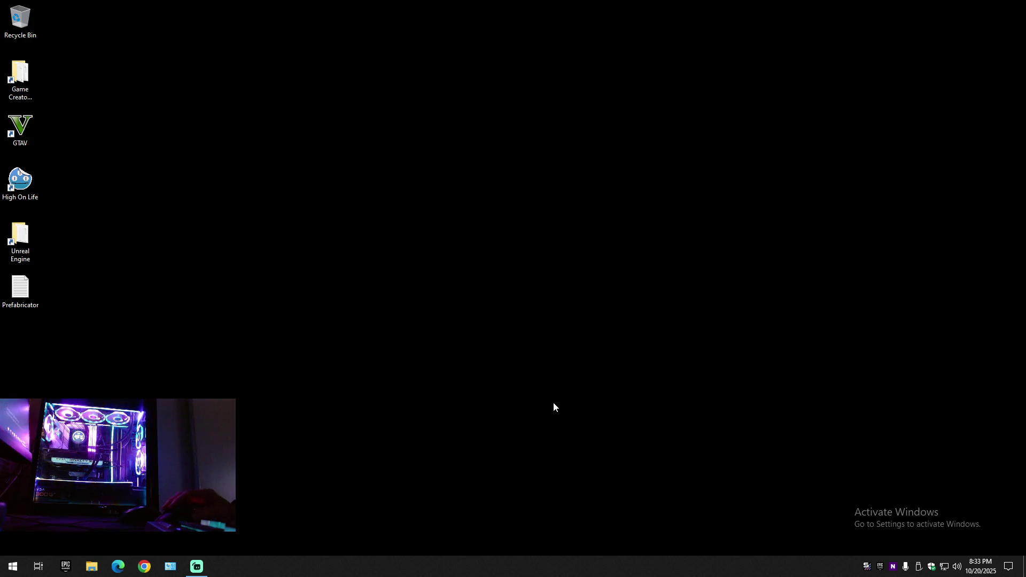
Step: Glance at the Streamlabs live stream, minimize it, and bring up the Epic Games Launcher
{"action": "left_click", "coordinate": [197, 567]}
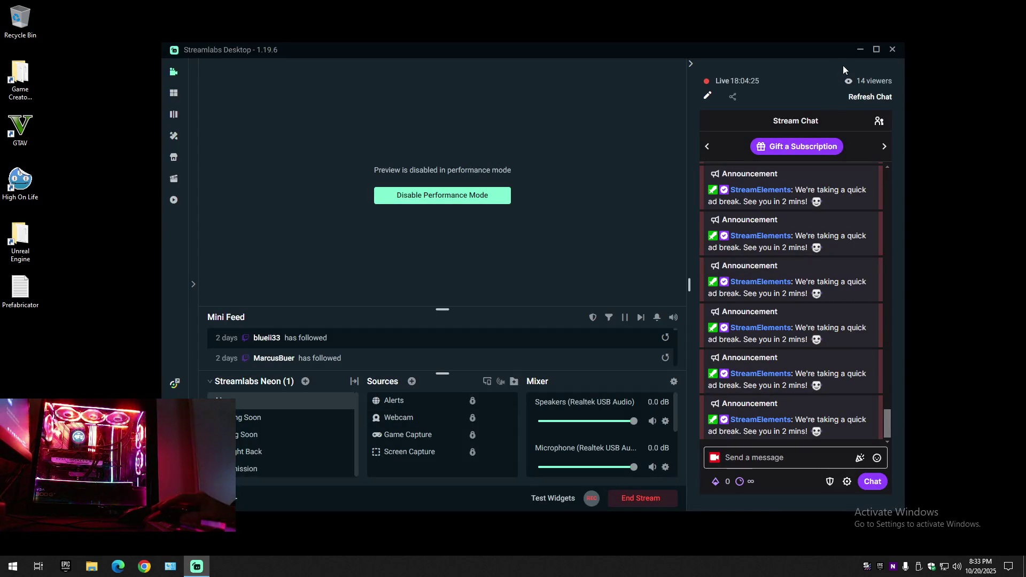
{"action": "left_click", "coordinate": [862, 50]}
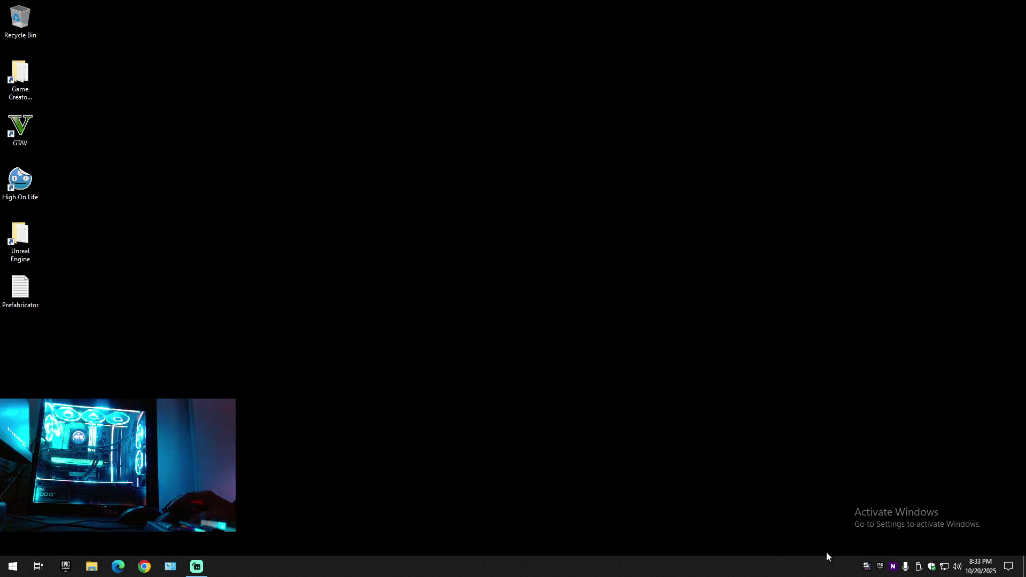
{"action": "left_click", "coordinate": [870, 566]}
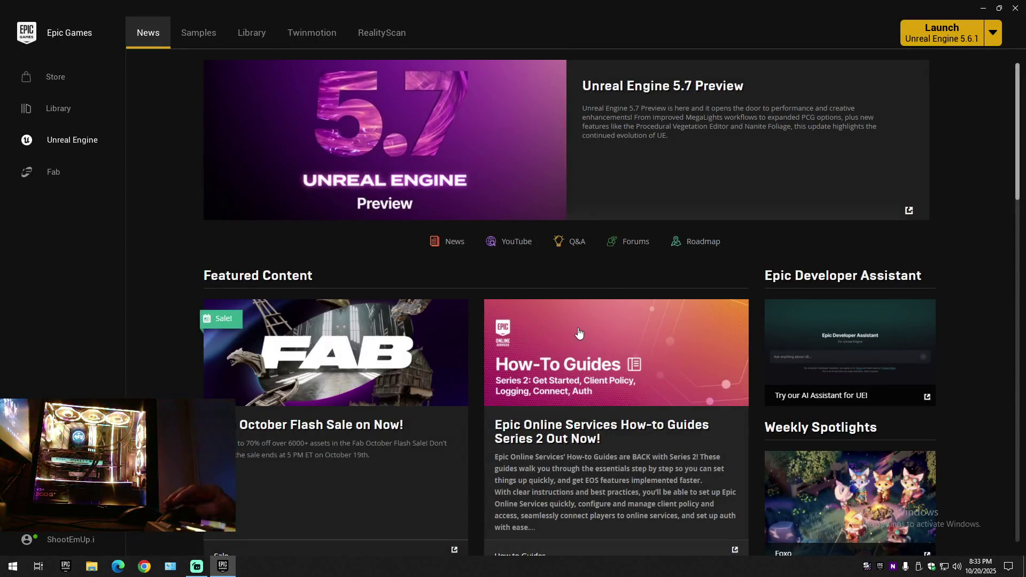
Step: Launch BattleRoyale from the Unreal Engine library and close the launcher while it loads
{"action": "left_click", "coordinate": [252, 32]}
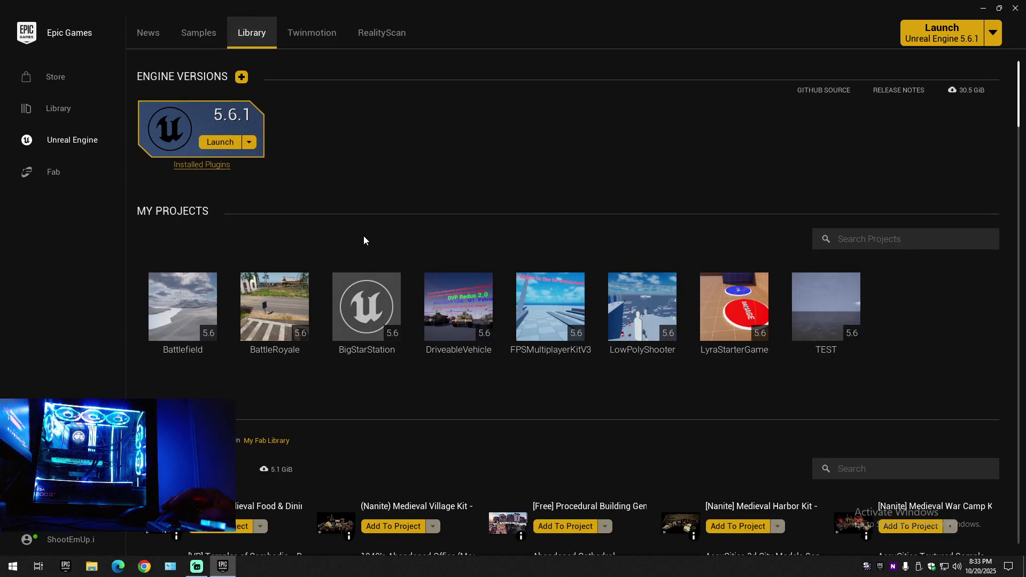
{"action": "double_click", "coordinate": [275, 306]}
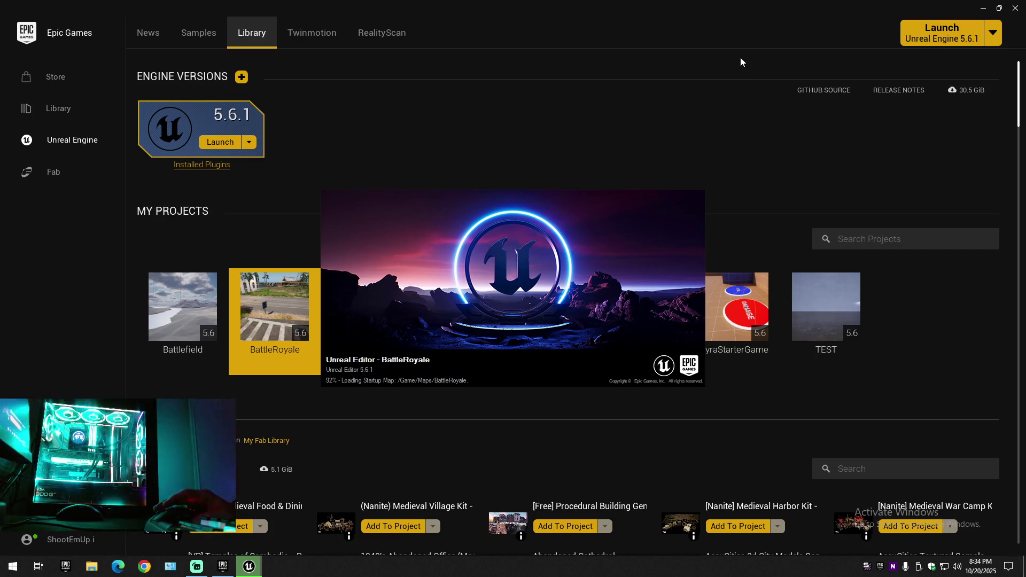
{"action": "left_click", "coordinate": [1015, 9]}
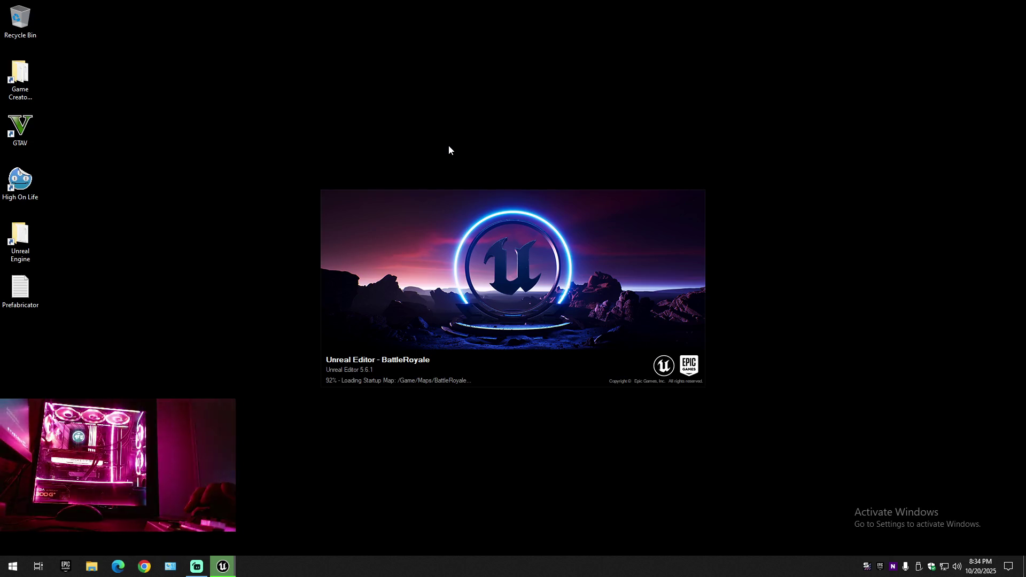
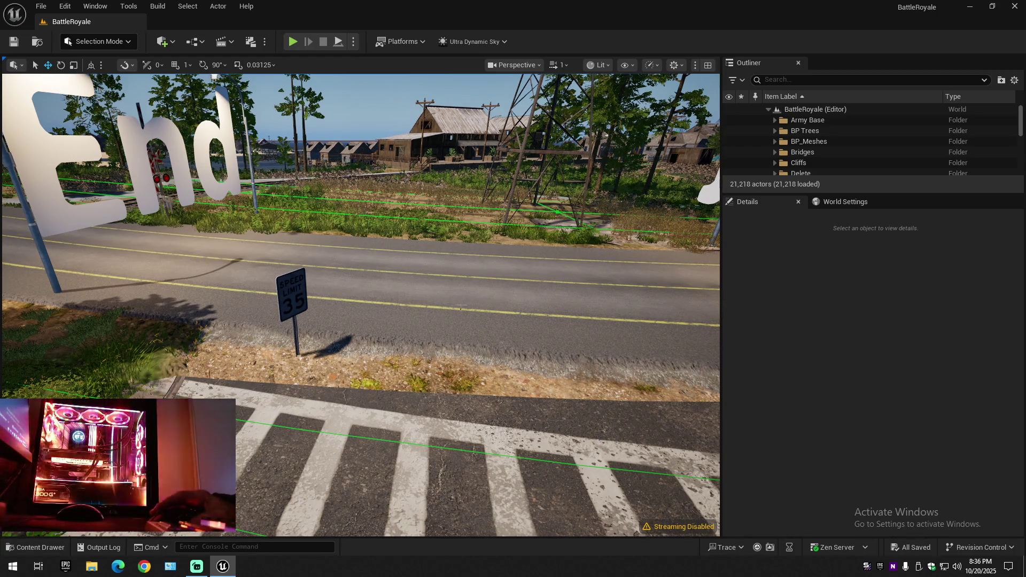
Step: Fly across the level from the curving road toward the Start/End intersection
{"action": "left_click_drag", "start_coordinate": [440, 307], "coordinate": [240, 305]}
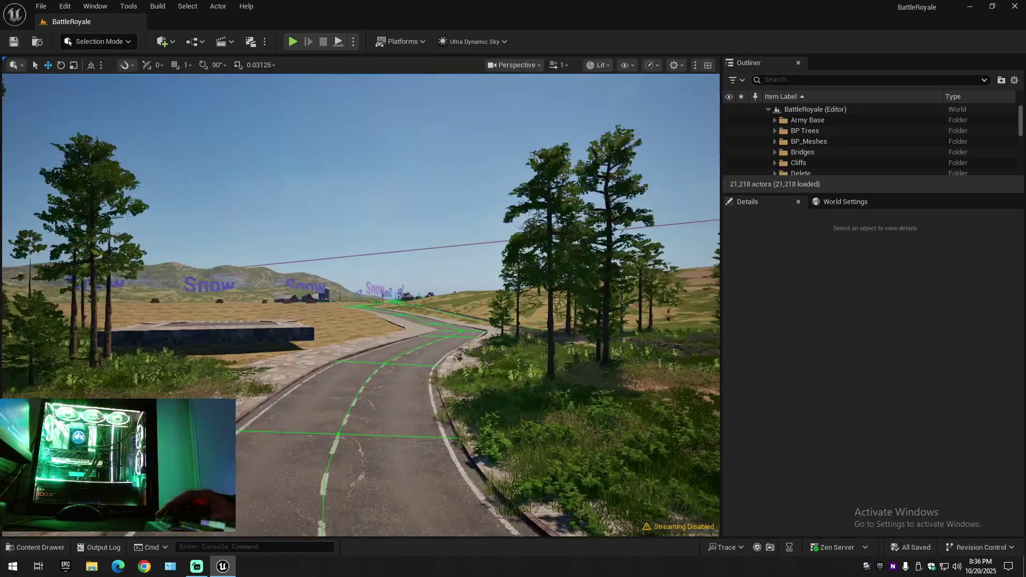
{"action": "left_click_drag", "start_coordinate": [361, 305], "coordinate": [522, 305]}
{"action": "left_click_drag", "start_coordinate": [362, 305], "coordinate": [481, 305]}
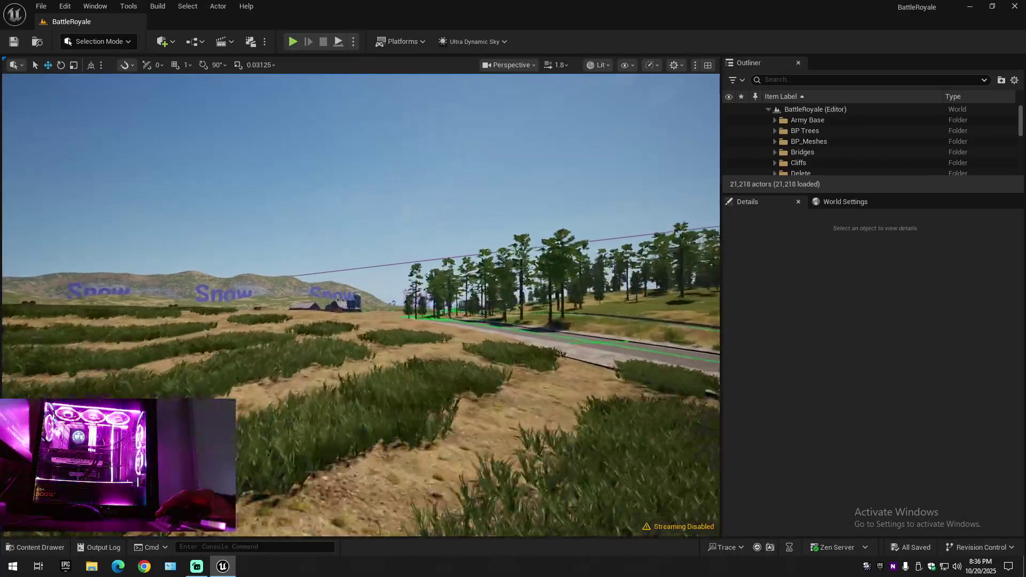
{"action": "left_click_drag", "start_coordinate": [361, 306], "coordinate": [482, 304]}
{"action": "left_click_drag", "start_coordinate": [360, 306], "coordinate": [465, 303]}
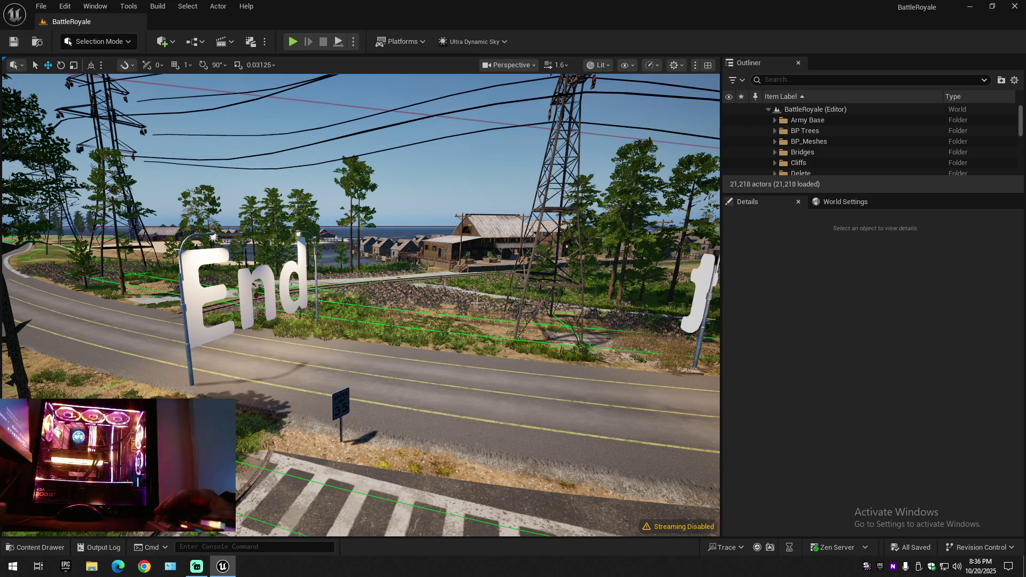
Step: Settle the view at the intersection and select the PRG_Road_12x24_Set road
{"action": "left_click_drag", "start_coordinate": [451, 322], "coordinate": [385, 313]}
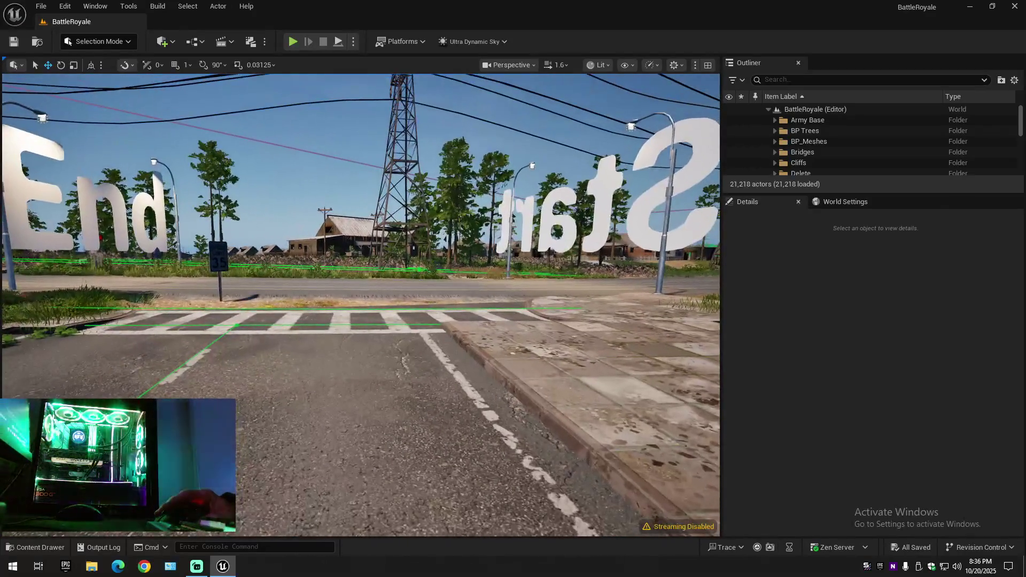
{"action": "left_click_drag", "start_coordinate": [450, 321], "coordinate": [499, 313]}
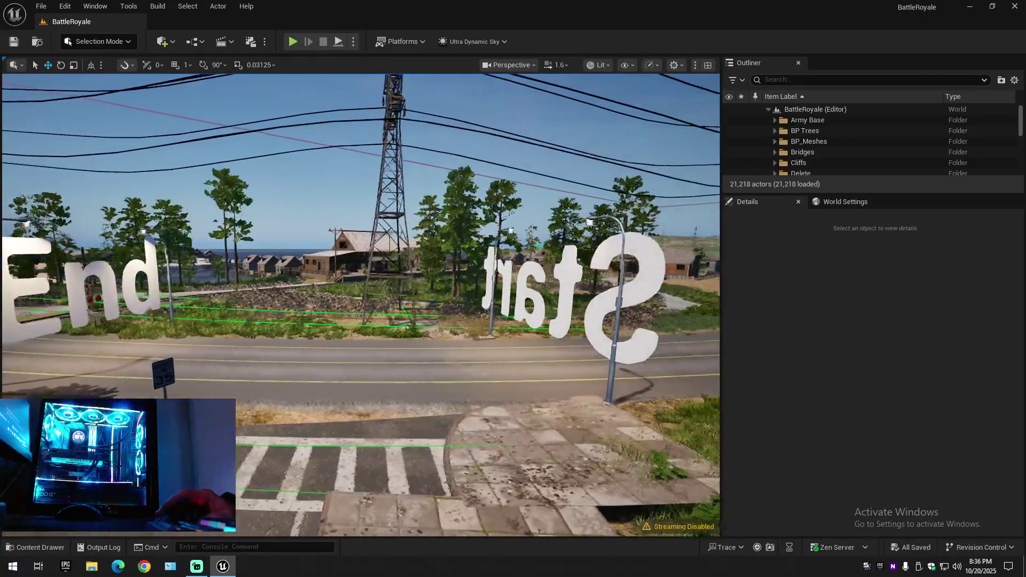
{"action": "left_click", "coordinate": [401, 365]}
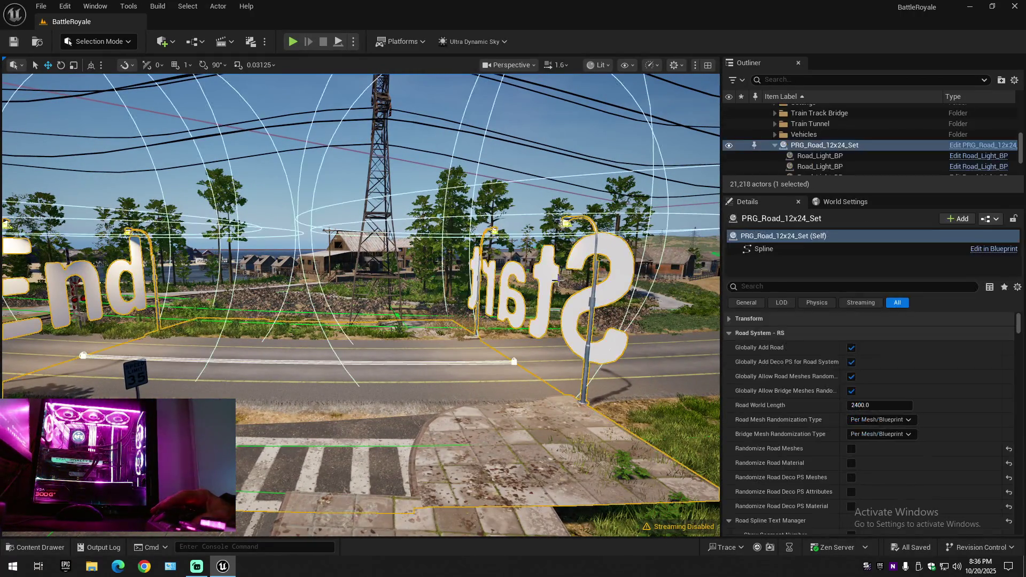
Step: Filter the road's properties for 'start' and switch off Show Road Start End Text
{"action": "left_click", "coordinate": [785, 286]}
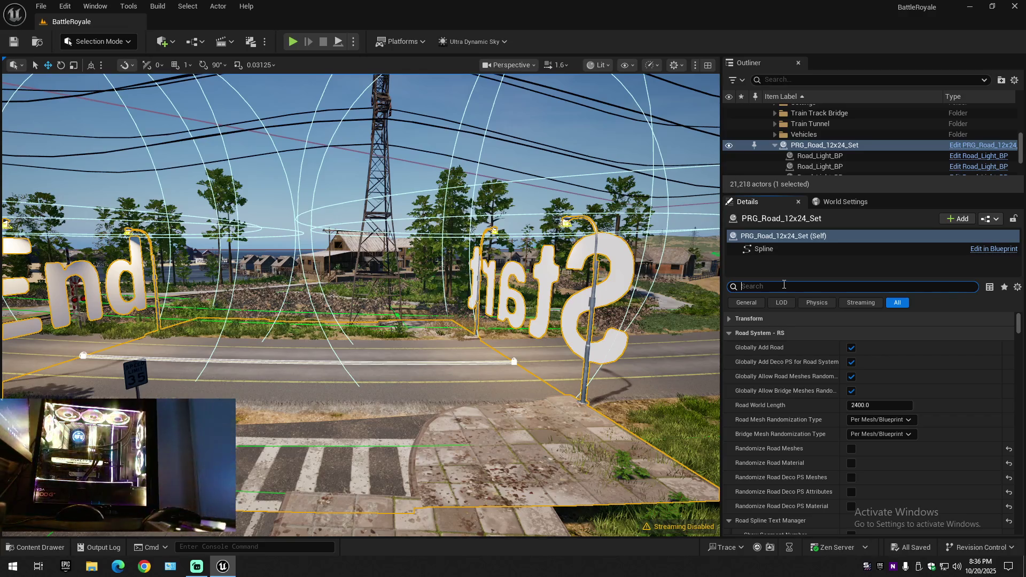
{"action": "type", "text": "s"}
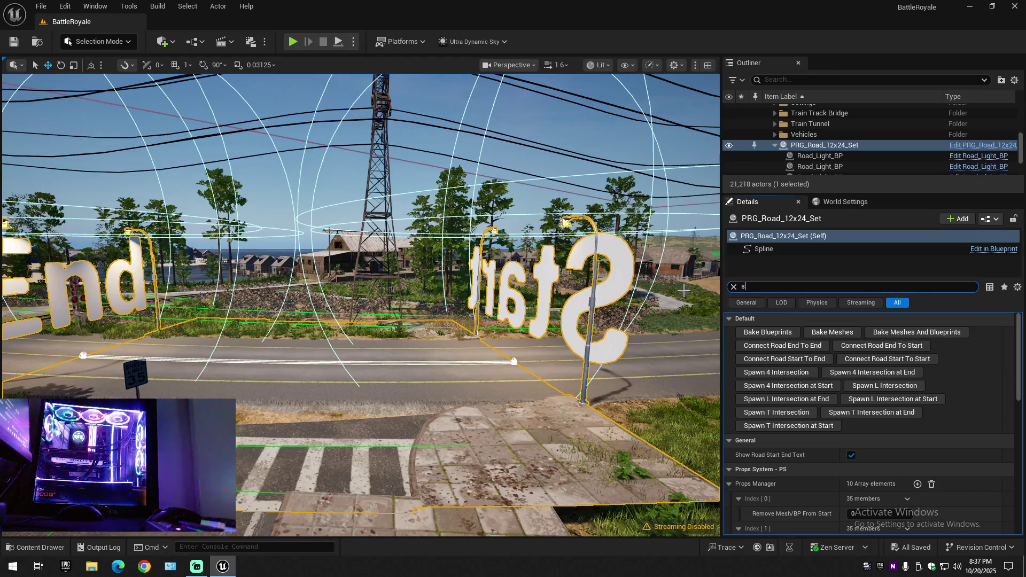
{"action": "type", "text": "tarthowstart"}
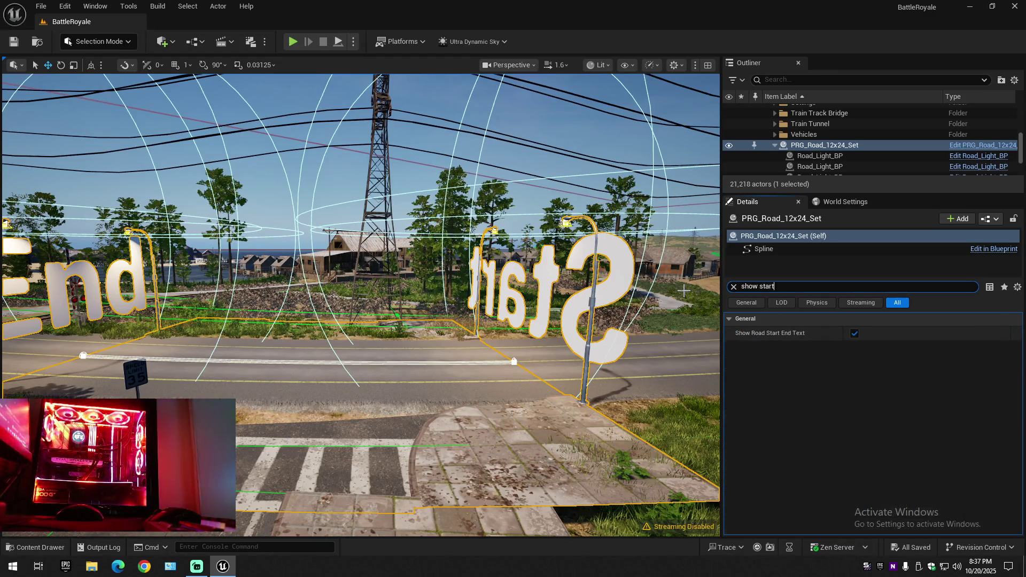
{"action": "left_click", "coordinate": [855, 333]}
Step: Collapse the whole Outliner tree, clear the selection and return the view to the crosswalk
{"action": "left_click", "coordinate": [1014, 80]}
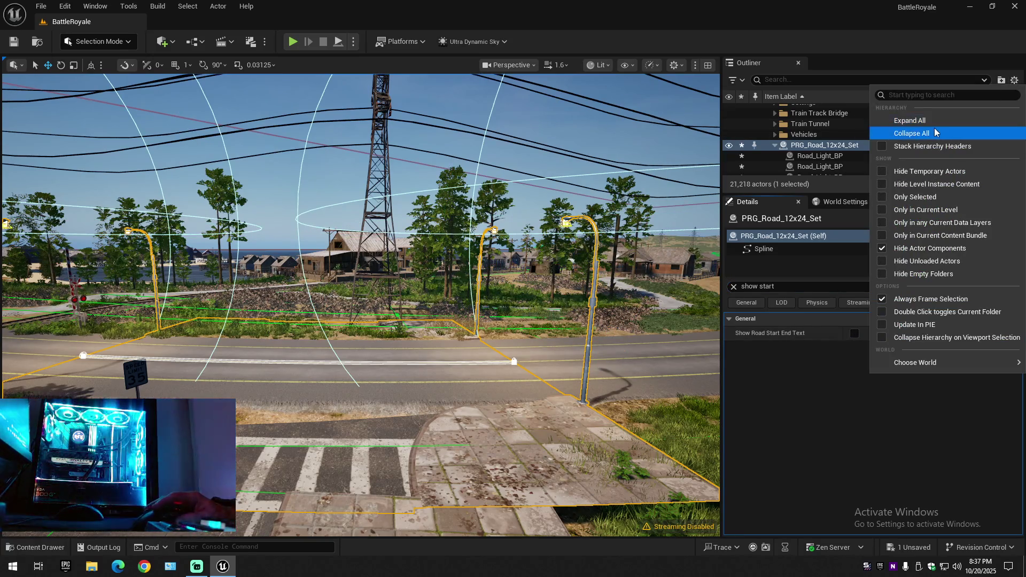
{"action": "left_click", "coordinate": [903, 134]}
{"action": "left_click", "coordinate": [787, 139]}
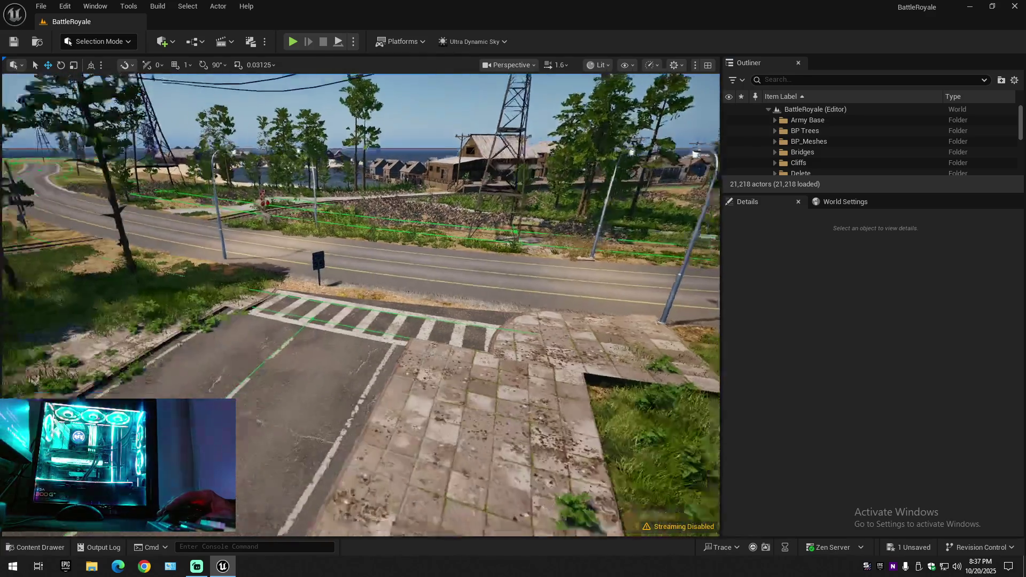
{"action": "left_click_drag", "start_coordinate": [395, 421], "coordinate": [362, 321]}
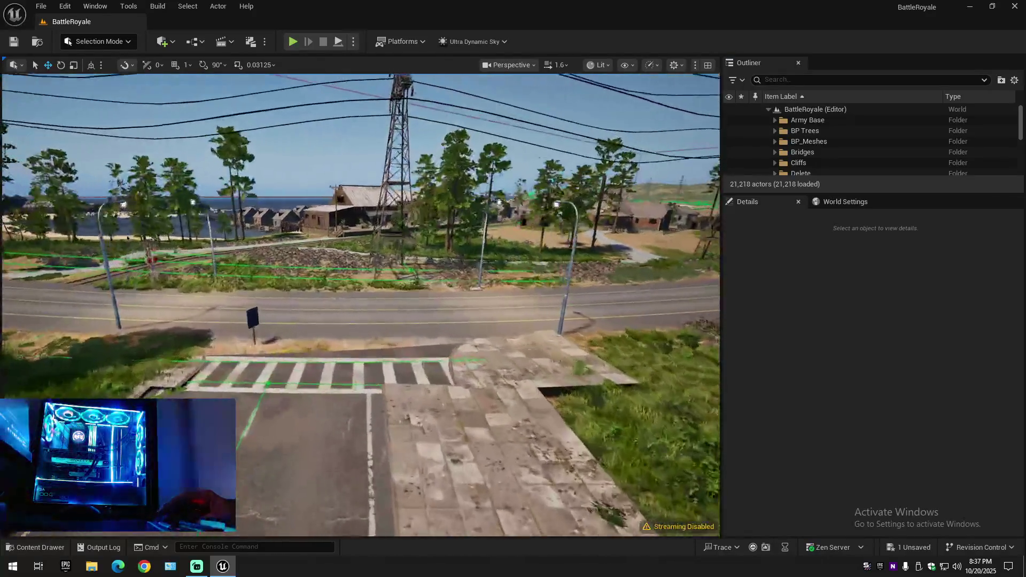
Step: Select LandscapeSplineActor73 at the crosswalk and hide it in the Outliner
{"action": "left_click_drag", "start_coordinate": [403, 423], "coordinate": [404, 423]}
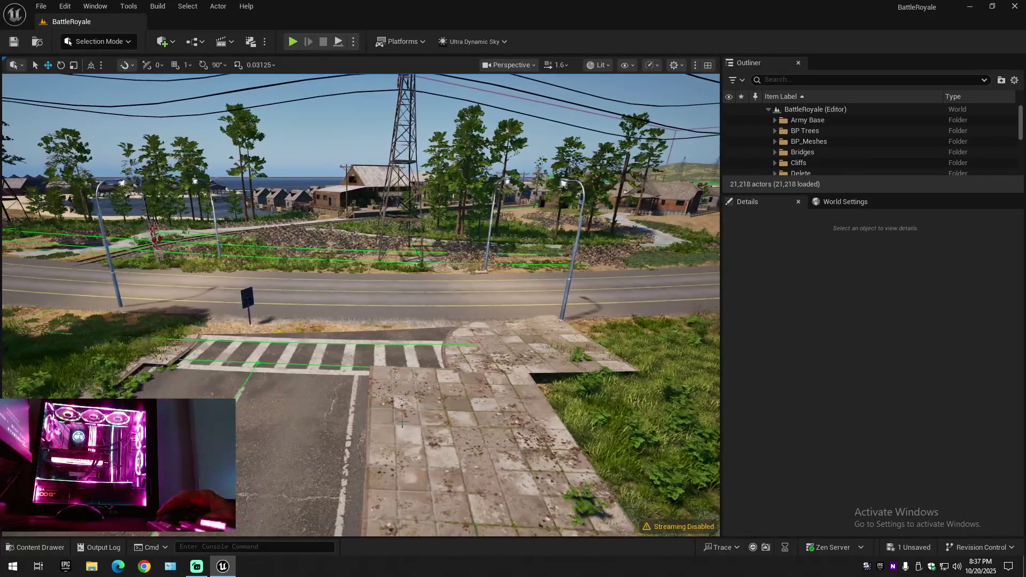
{"action": "left_click", "coordinate": [425, 421]}
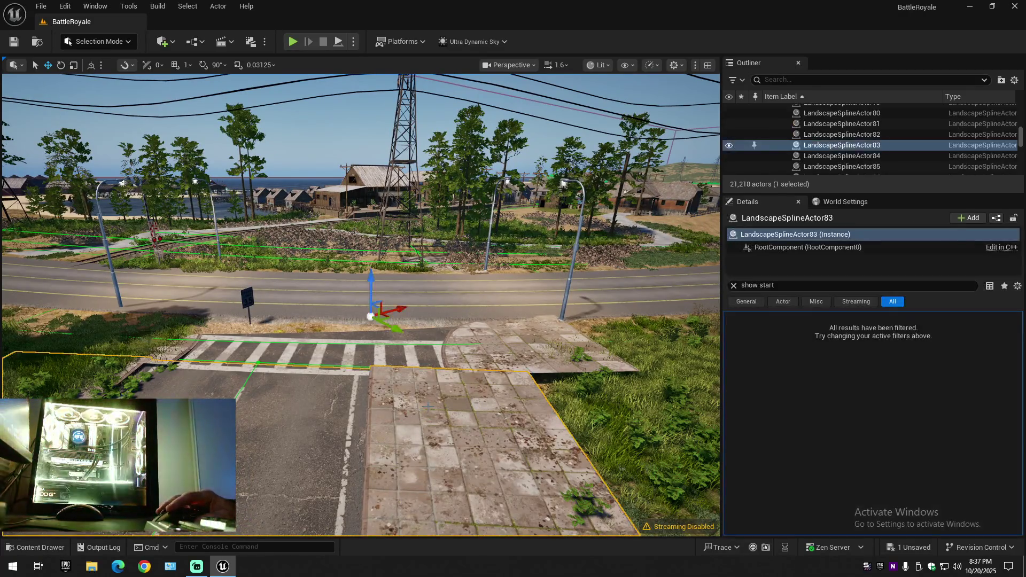
{"action": "left_click", "coordinate": [477, 331]}
{"action": "left_click", "coordinate": [729, 147]}
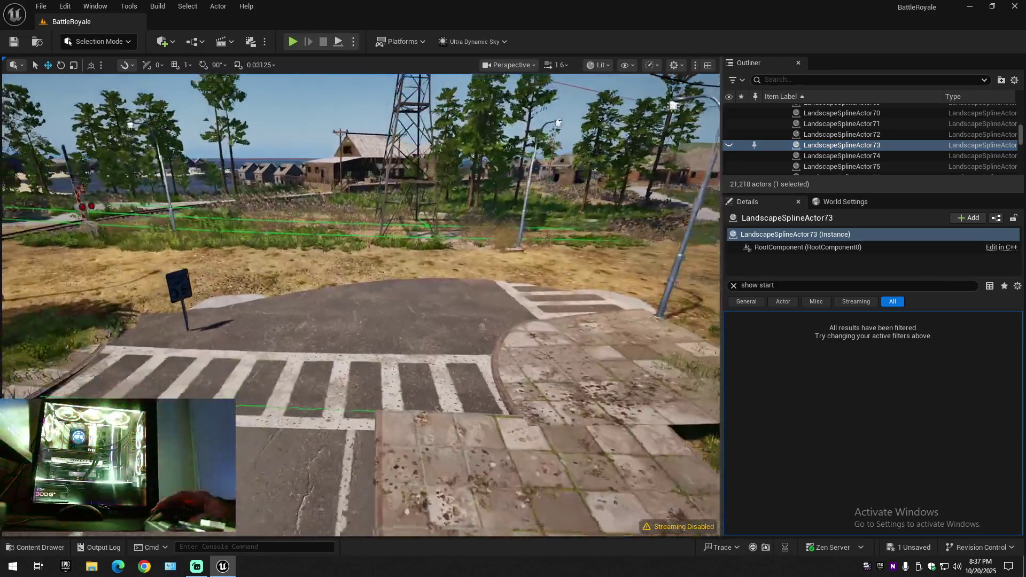
Step: Raise the view over the crossing and bring up the list of editor modes
{"action": "left_click_drag", "start_coordinate": [360, 305], "coordinate": [361, 241]}
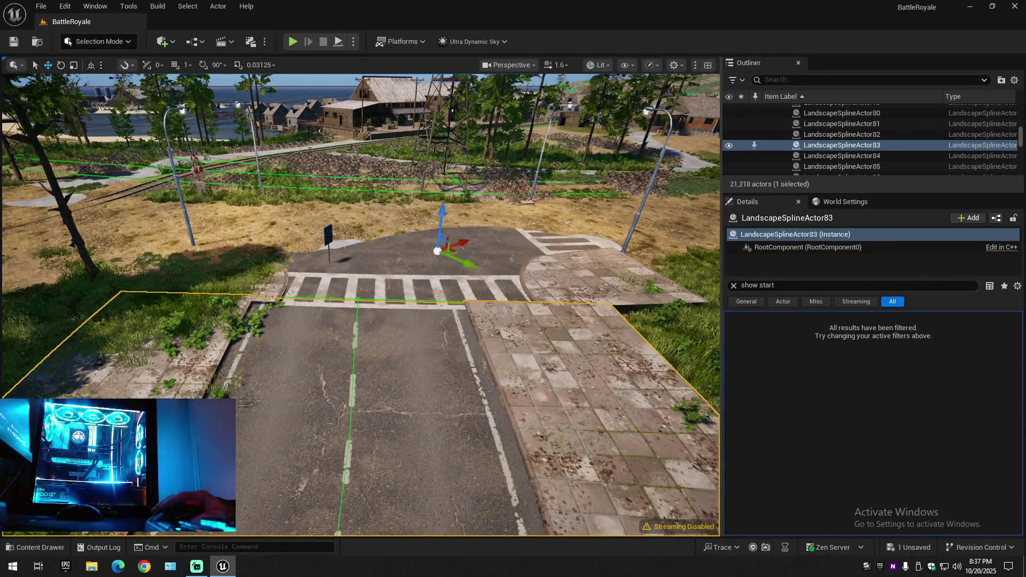
{"action": "left_click", "coordinate": [99, 42]}
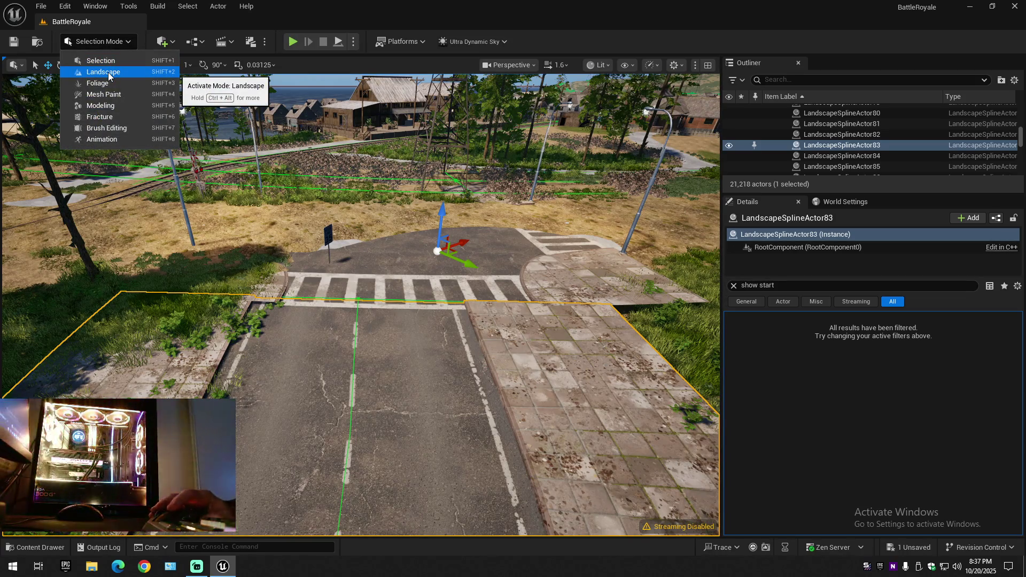
Step: Enter Landscape mode and activate Manage > Splines editing
{"action": "left_click", "coordinate": [255, 312]}
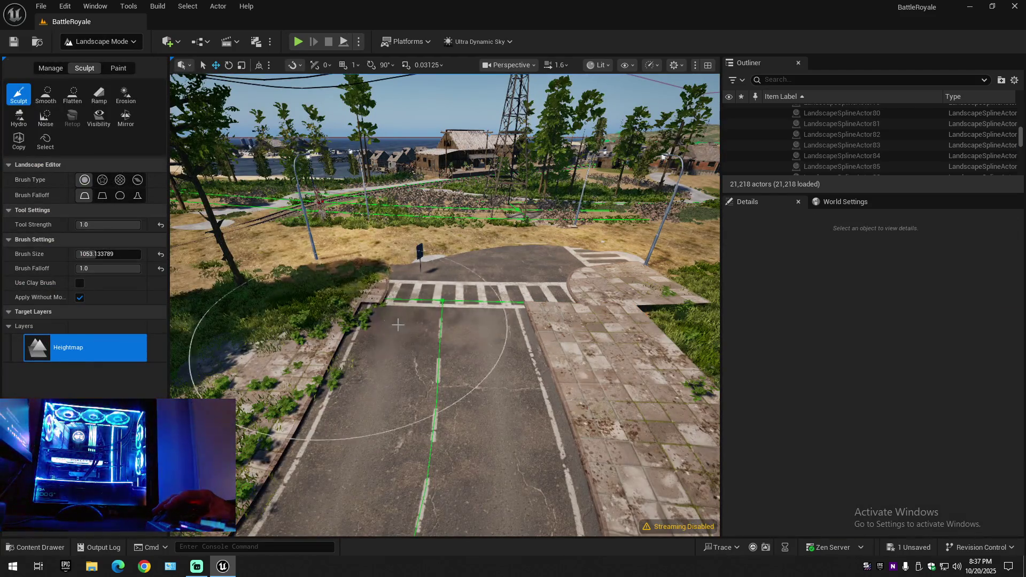
{"action": "left_click", "coordinate": [50, 68]}
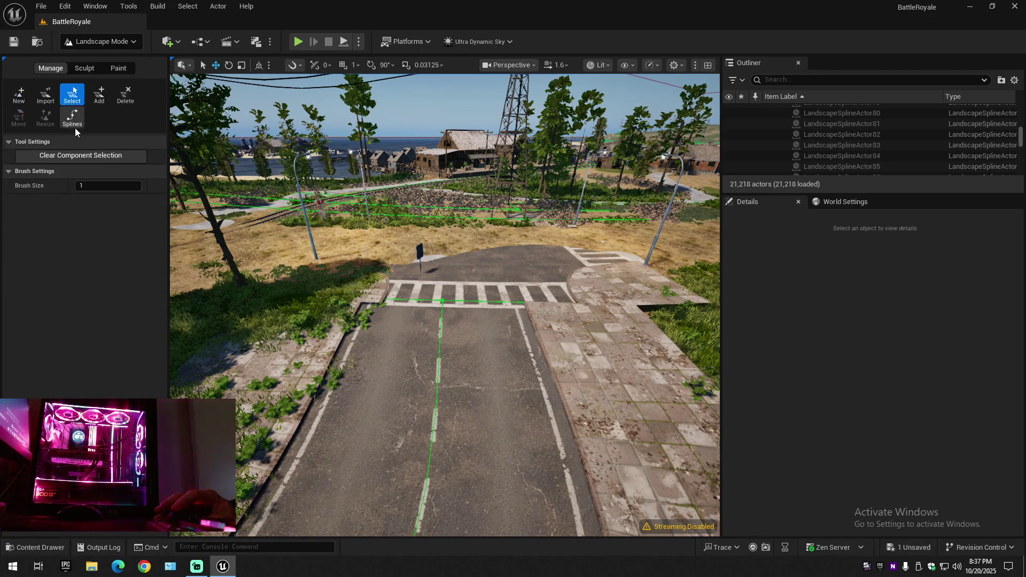
{"action": "left_click", "coordinate": [71, 117]}
{"action": "double_click", "coordinate": [843, 134]}
Step: Select the spline control point at the crosswalk and shift it to the right
{"action": "left_click_drag", "start_coordinate": [446, 305], "coordinate": [446, 201]}
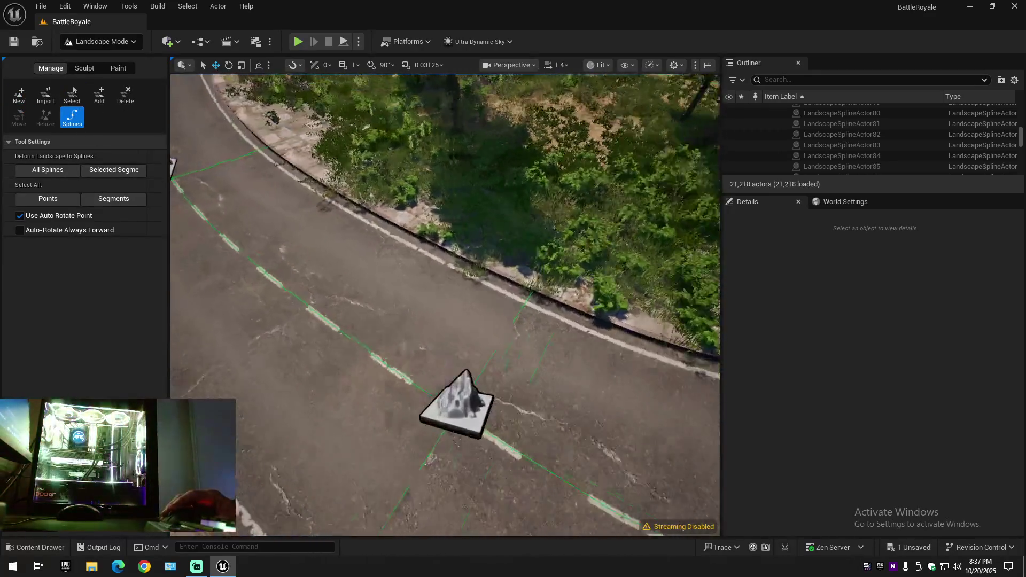
{"action": "left_click_drag", "start_coordinate": [446, 305], "coordinate": [446, 201]}
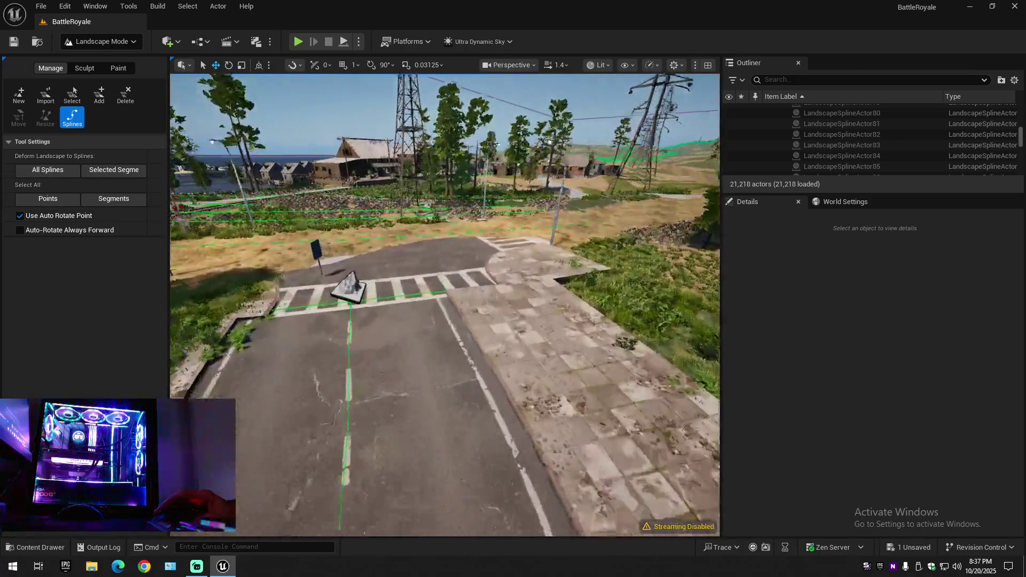
{"action": "left_click_drag", "start_coordinate": [445, 305], "coordinate": [333, 254]}
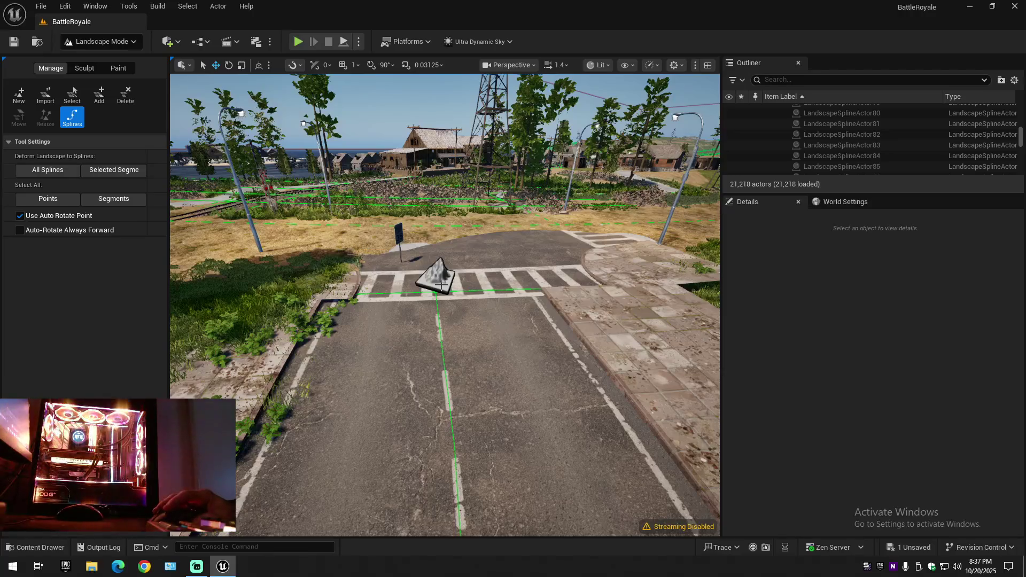
{"action": "left_click", "coordinate": [441, 287]}
{"action": "left_click_drag", "start_coordinate": [465, 291], "coordinate": [487, 291]}
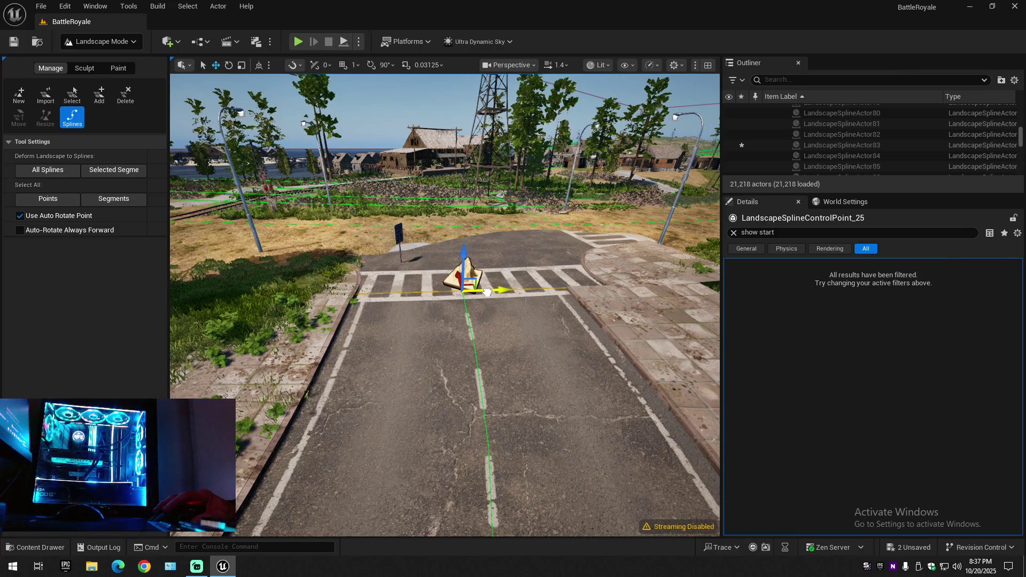
{"action": "scroll", "coordinate": [445, 305], "scroll_direction": "up", "scroll_amount": 5}
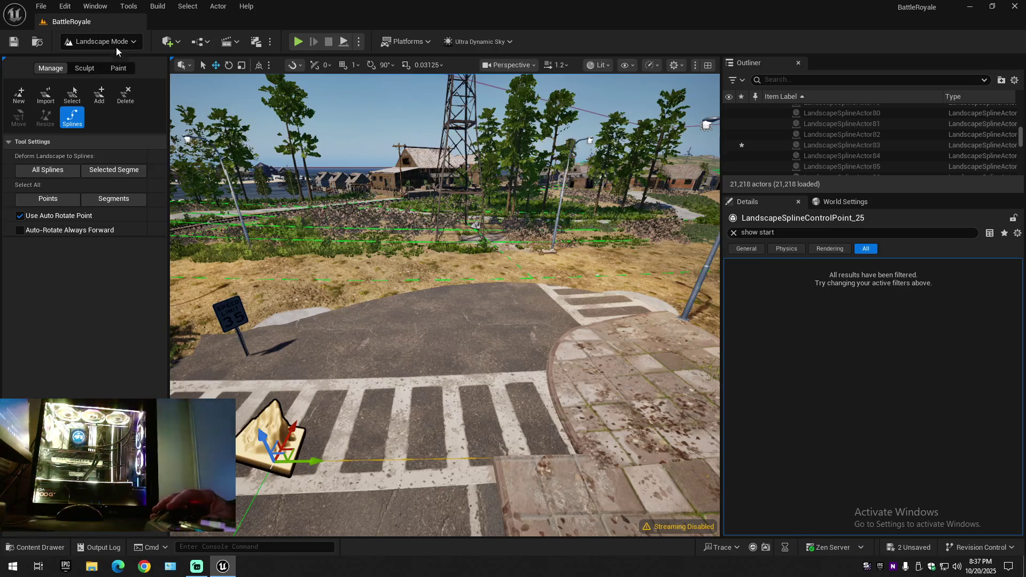
Step: Switch the editor back to Selection Mode
{"action": "left_click", "coordinate": [113, 42]}
{"action": "left_click", "coordinate": [101, 60]}
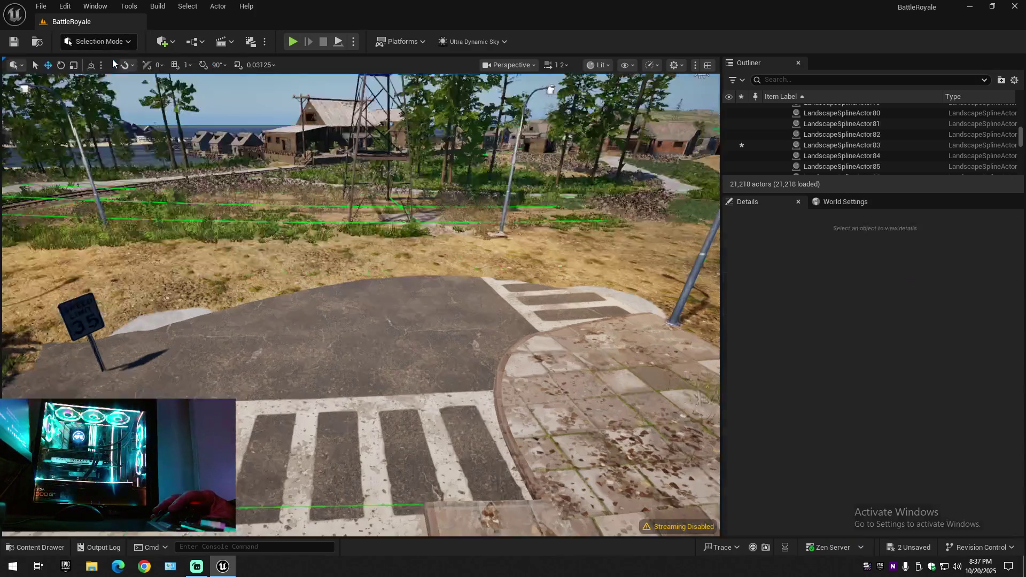
Step: Select LandscapeStreamingProxy_2_-7_0, browse to the Content Maps folder, then fly along the road toward the platform
{"action": "left_click", "coordinate": [605, 186]}
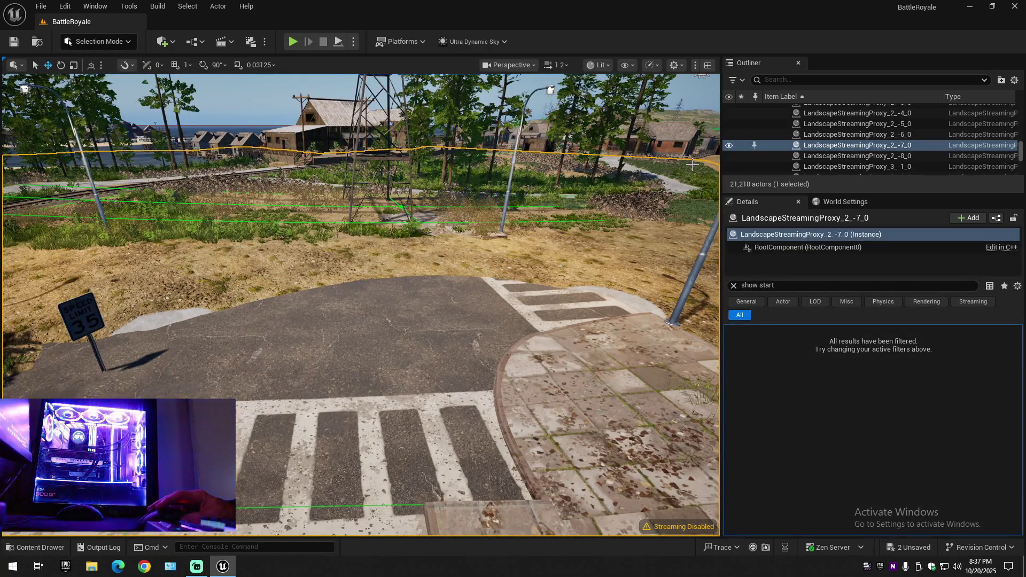
{"action": "left_click", "coordinate": [40, 547]}
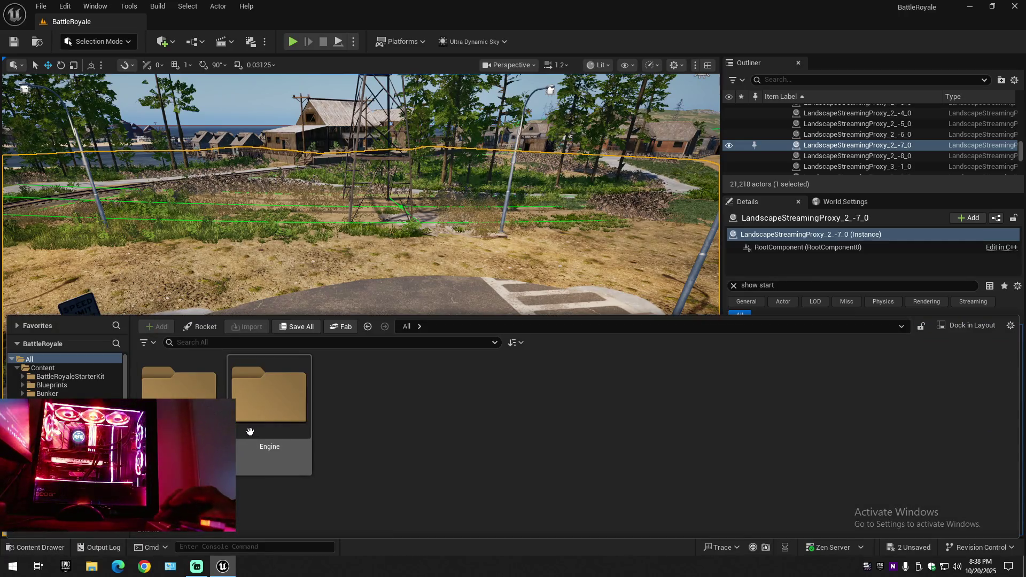
{"action": "left_click", "coordinate": [42, 368]}
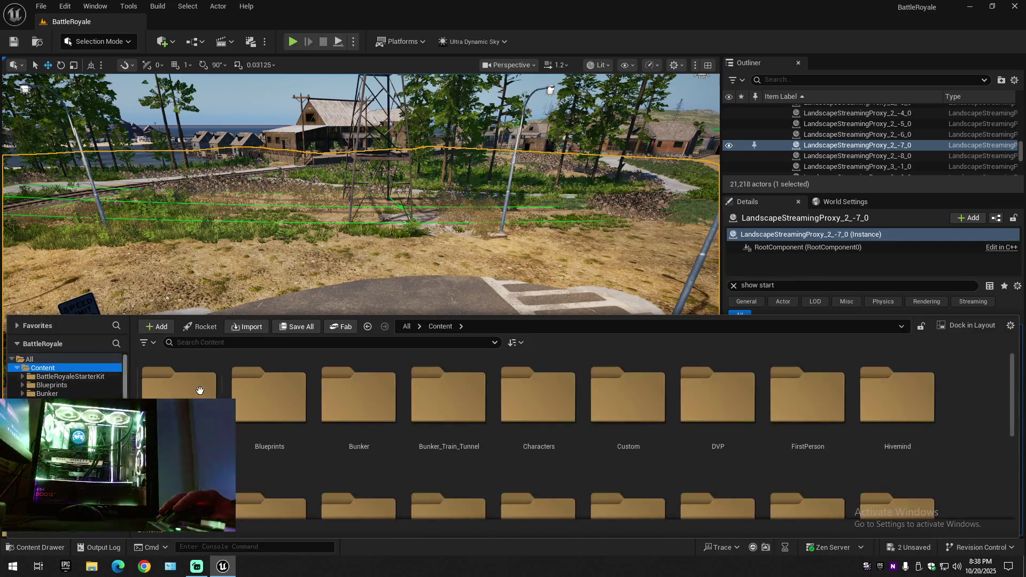
{"action": "scroll", "coordinate": [832, 450], "scroll_direction": "down", "scroll_amount": 2}
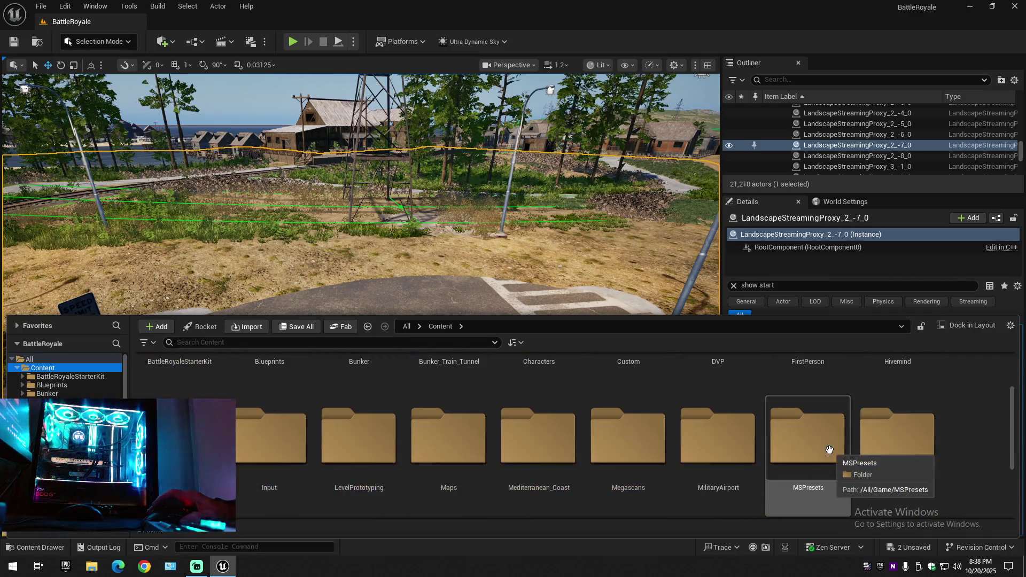
{"action": "double_click", "coordinate": [449, 439]}
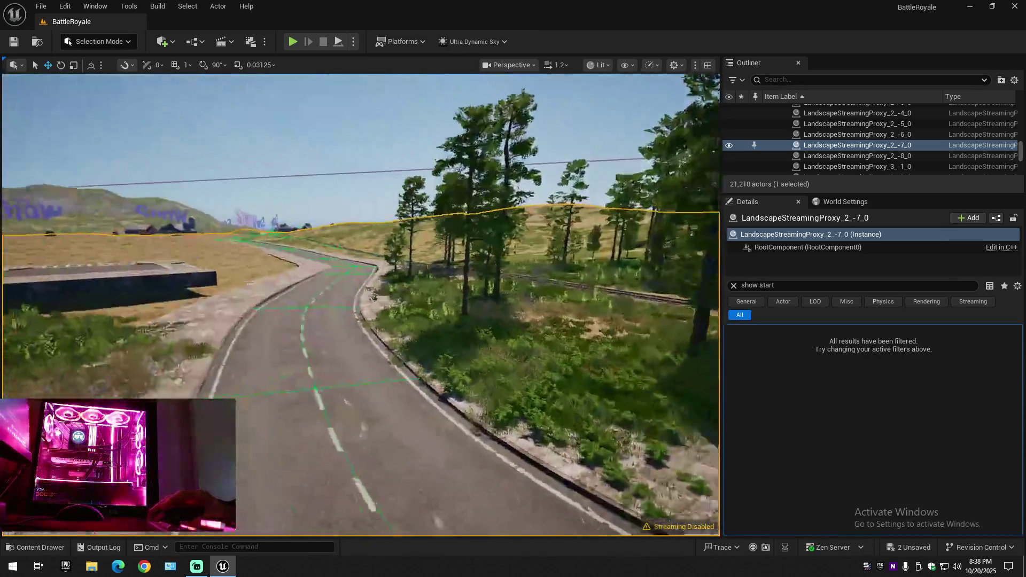
{"action": "left_click_drag", "start_coordinate": [361, 305], "coordinate": [241, 305]}
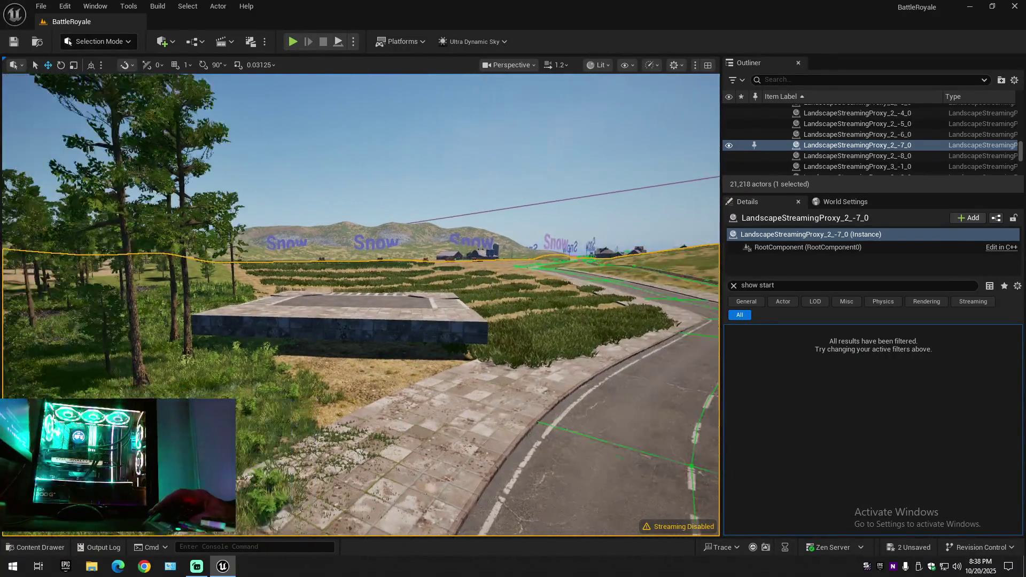
Step: Fly up and survey the island, town and winding road from above
{"action": "left_click_drag", "start_coordinate": [361, 305], "coordinate": [240, 241]}
{"action": "left_click_drag", "start_coordinate": [362, 305], "coordinate": [281, 281]}
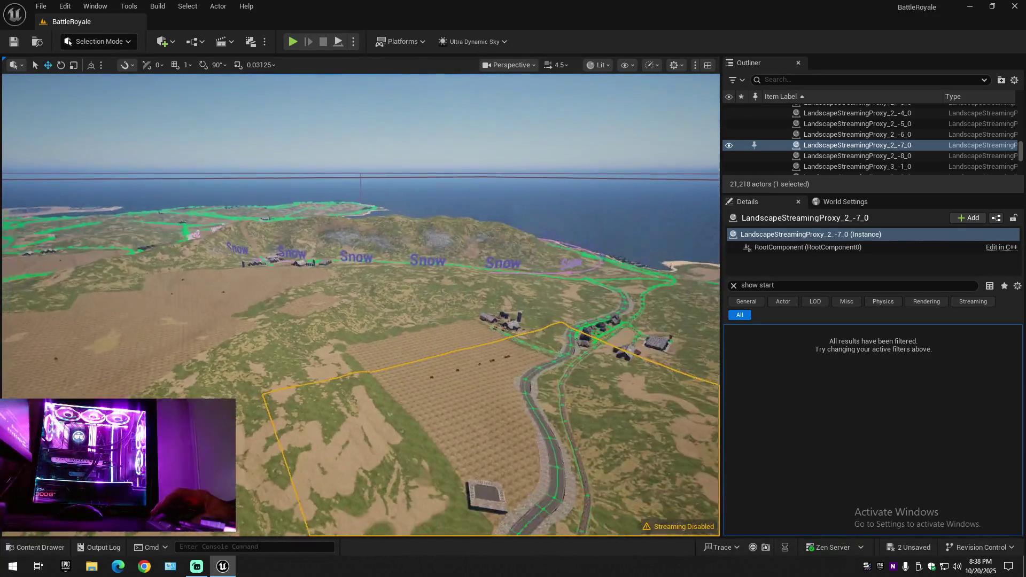
{"action": "left_click_drag", "start_coordinate": [360, 305], "coordinate": [281, 281]}
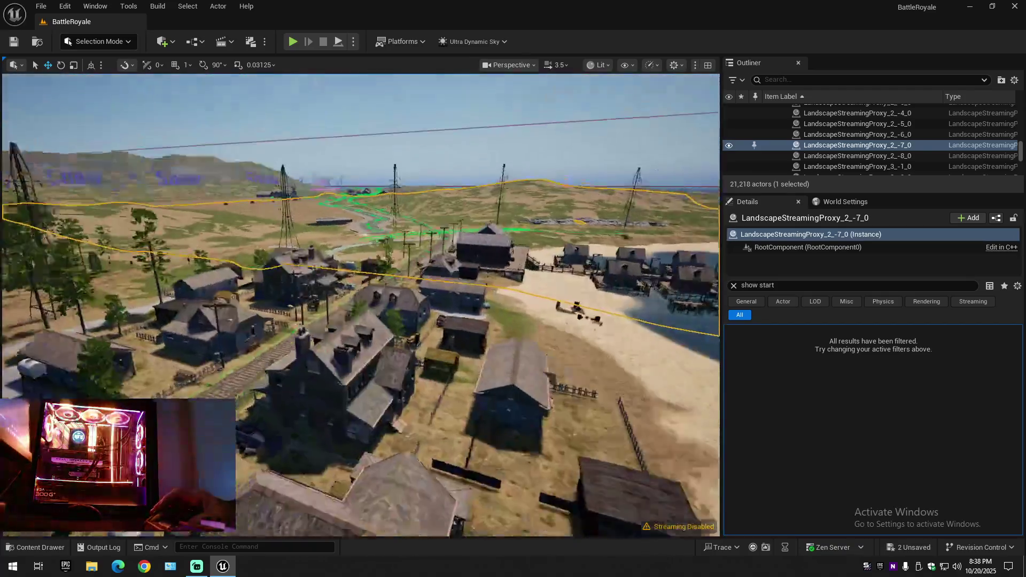
{"action": "left_click_drag", "start_coordinate": [361, 305], "coordinate": [280, 280]}
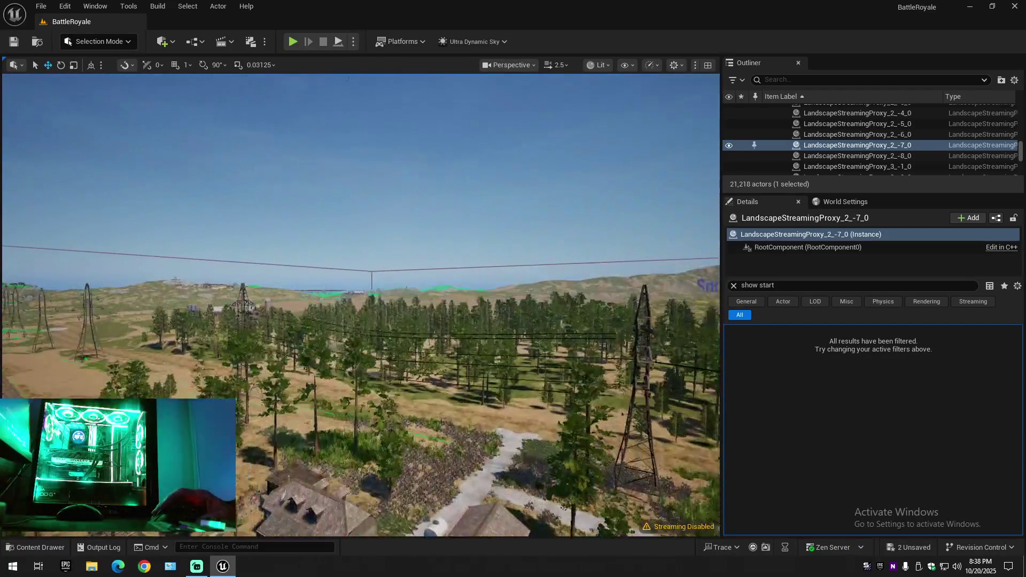
{"action": "left_click_drag", "start_coordinate": [361, 304], "coordinate": [506, 227]}
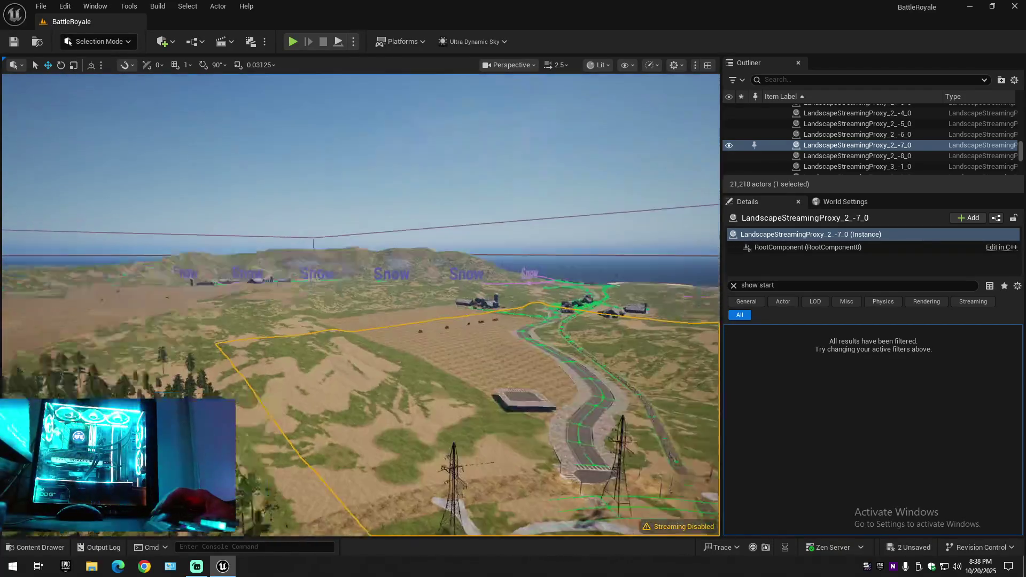
Step: Collapse the Outliner to its top folders under BattleRoyale (Editor) and reopen the Content Drawer
{"action": "left_click", "coordinate": [1015, 80]}
{"action": "left_click", "coordinate": [922, 121]}
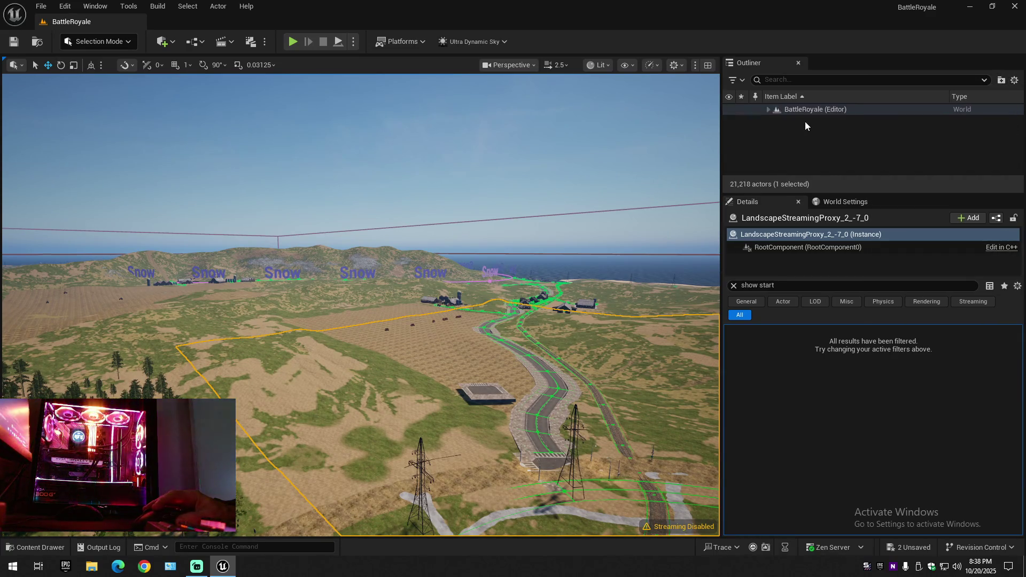
{"action": "left_click", "coordinate": [842, 145]}
{"action": "left_click", "coordinate": [769, 109]}
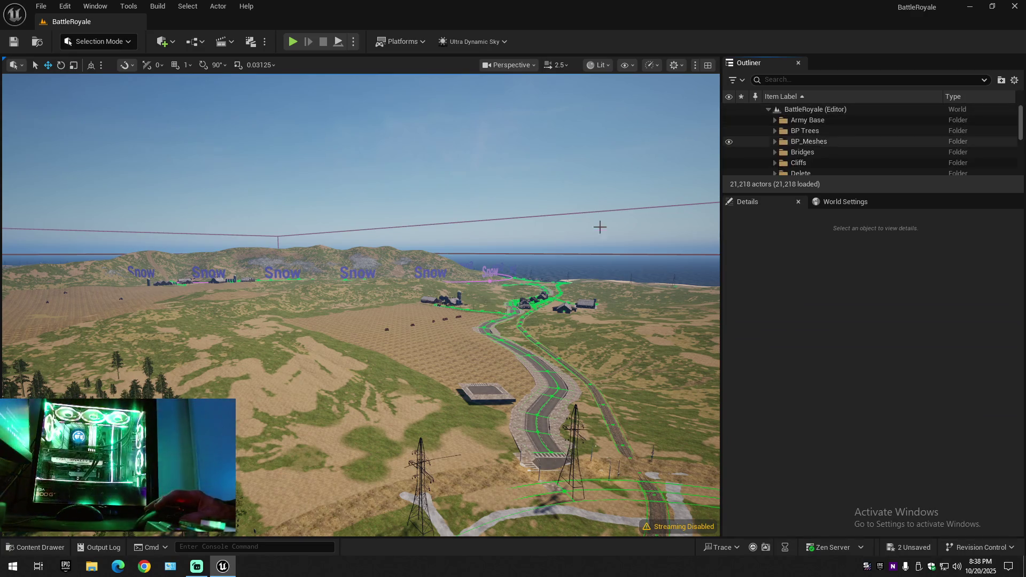
{"action": "left_click", "coordinate": [36, 547]}
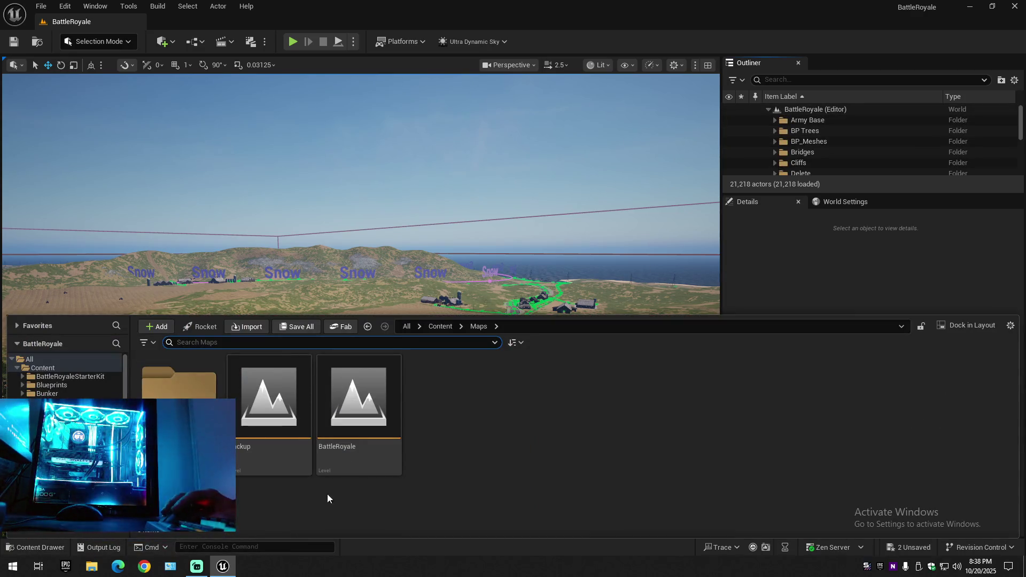
Step: Reload the BattleRoyale level choosing Don't Save, then bring up the taskbar's options
{"action": "double_click", "coordinate": [360, 401]}
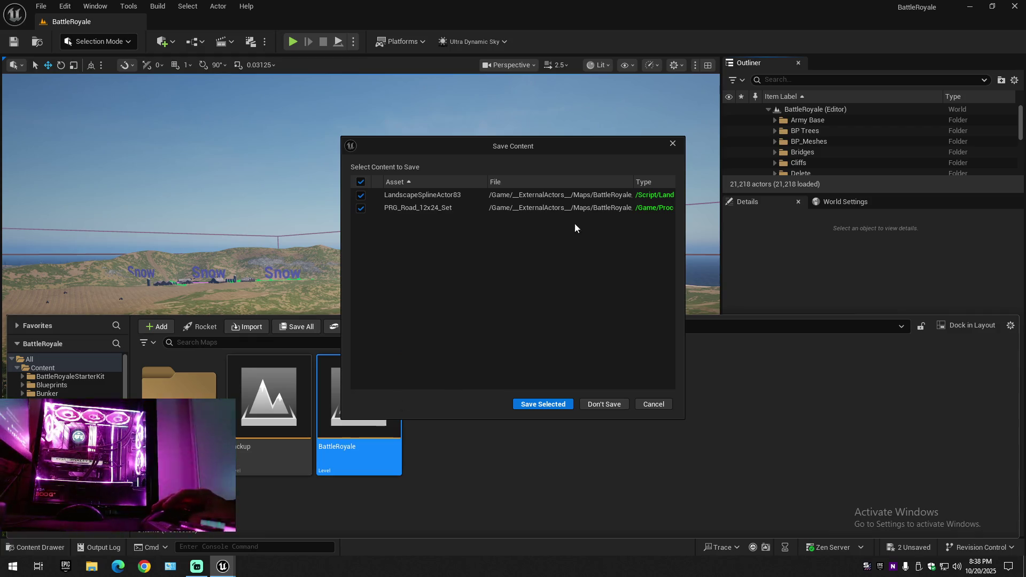
{"action": "left_click", "coordinate": [606, 404]}
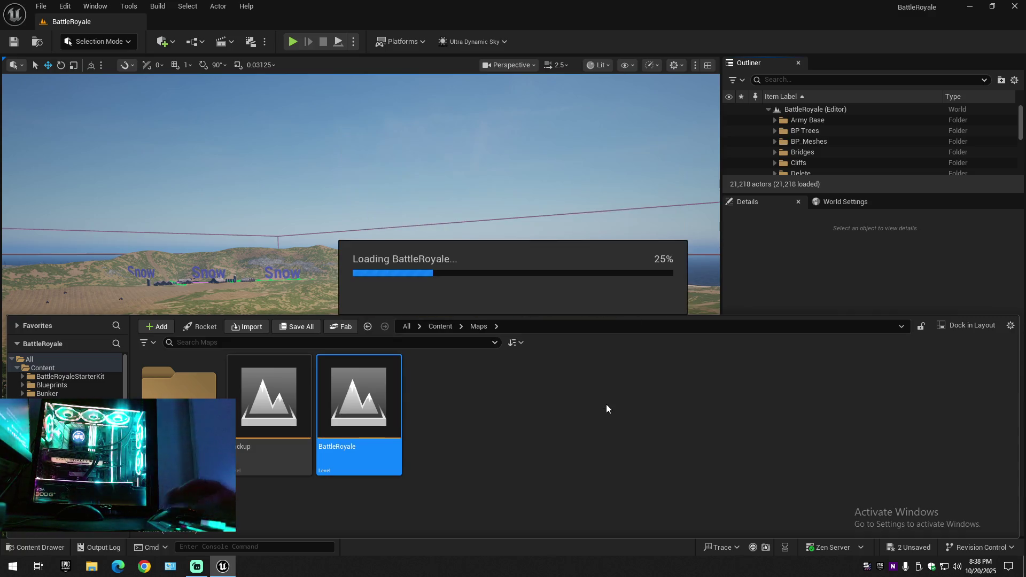
{"action": "right_click", "coordinate": [626, 568]}
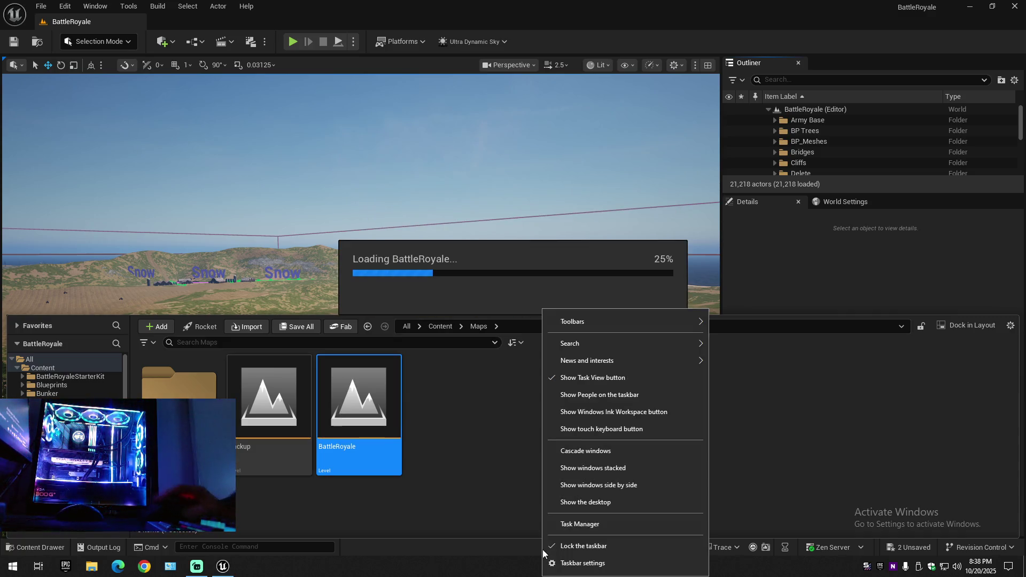
{"action": "left_click", "coordinate": [580, 524]}
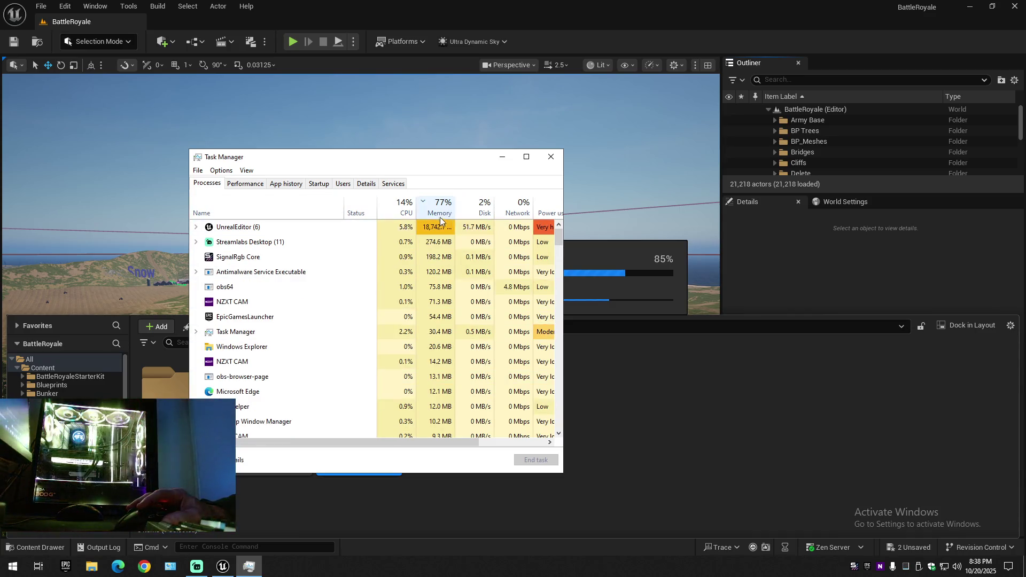
{"action": "left_click", "coordinate": [245, 184]}
{"action": "left_click", "coordinate": [245, 417]}
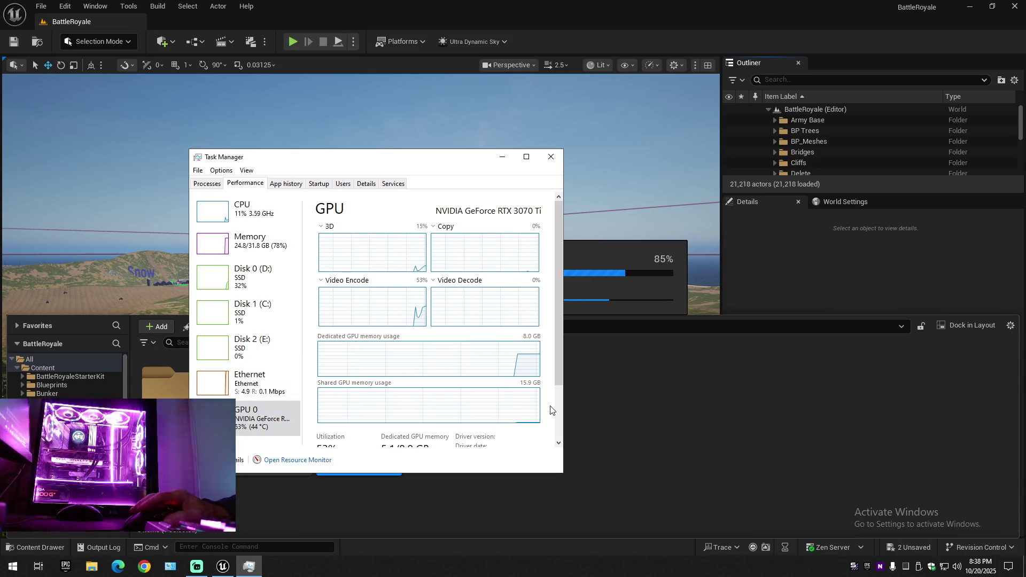
{"action": "scroll", "coordinate": [551, 411], "scroll_direction": "down", "scroll_amount": 3}
{"action": "scroll", "coordinate": [551, 410], "scroll_direction": "down", "scroll_amount": 1}
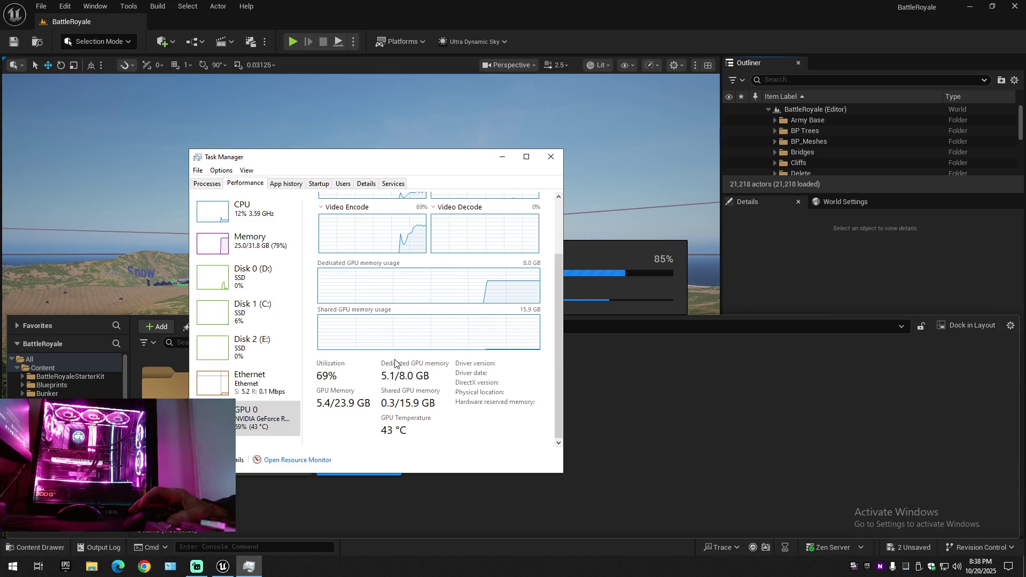
{"action": "scroll", "coordinate": [396, 364], "scroll_direction": "up", "scroll_amount": 3}
{"action": "left_click", "coordinate": [246, 212]}
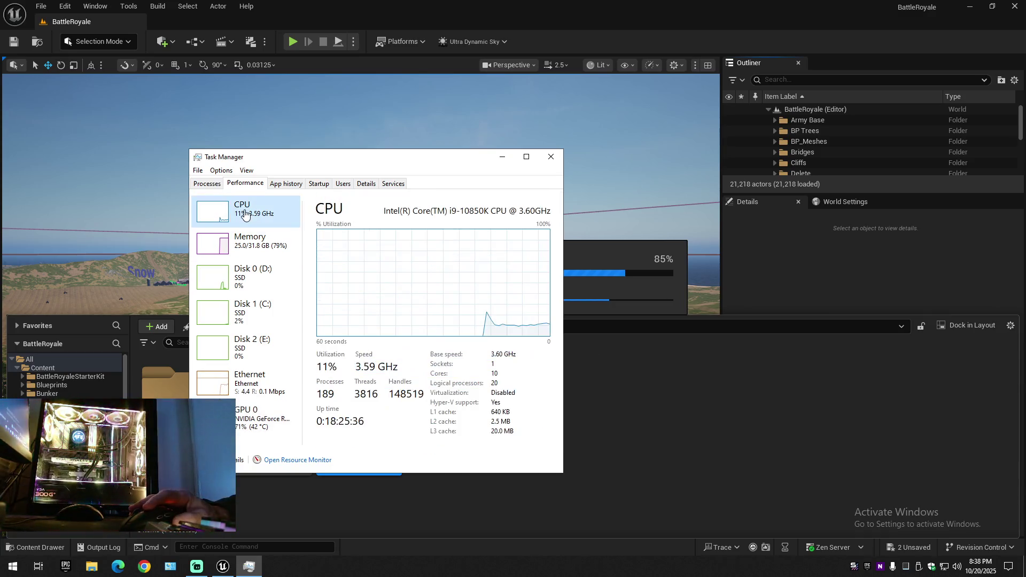
{"action": "left_click", "coordinate": [246, 240]}
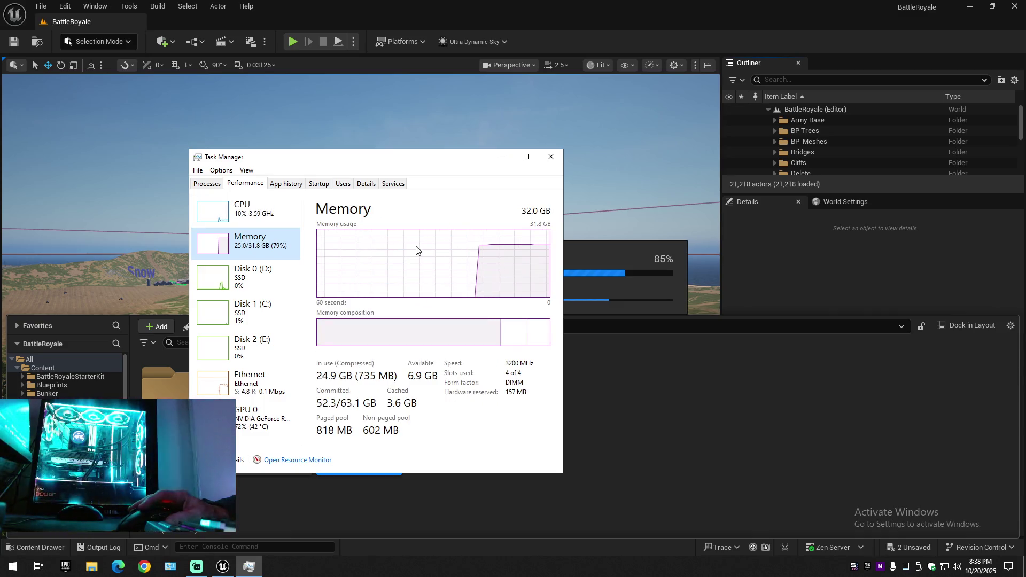
{"action": "left_click", "coordinate": [252, 217]}
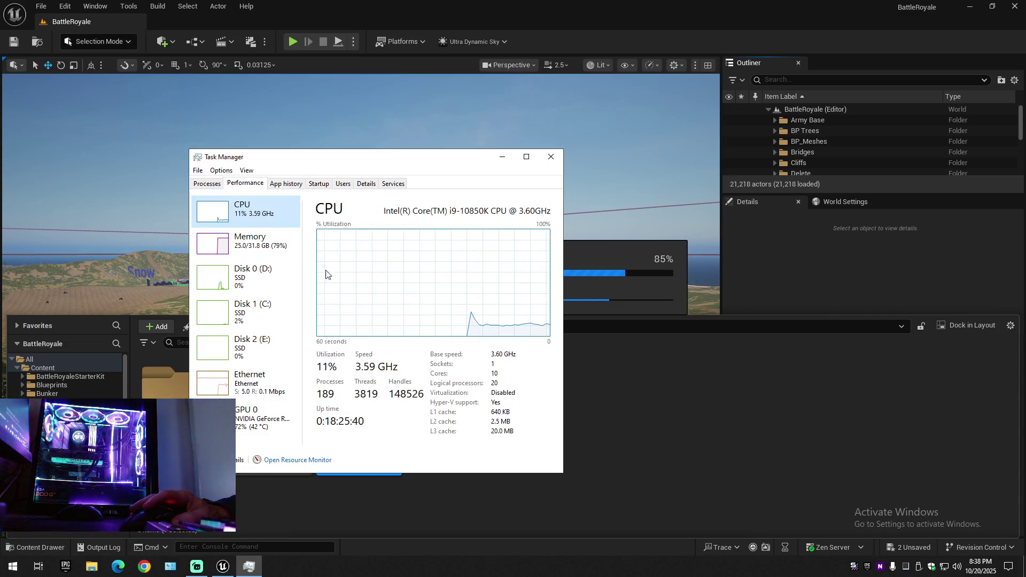
{"action": "left_click", "coordinate": [551, 157]}
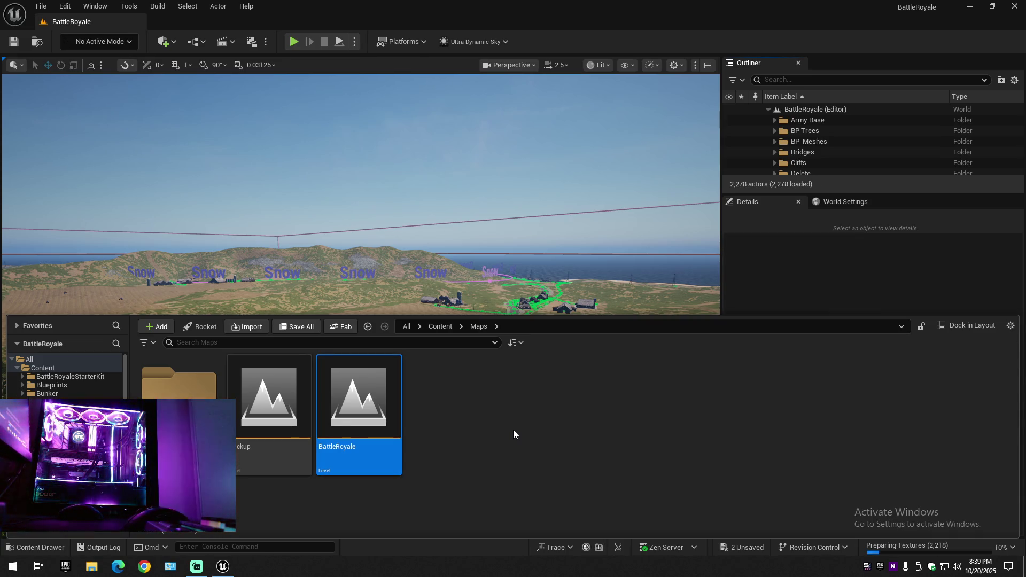
Step: Save all changes once the level finishes loading and return to the viewport
{"action": "key", "text": "ctrl+s"}
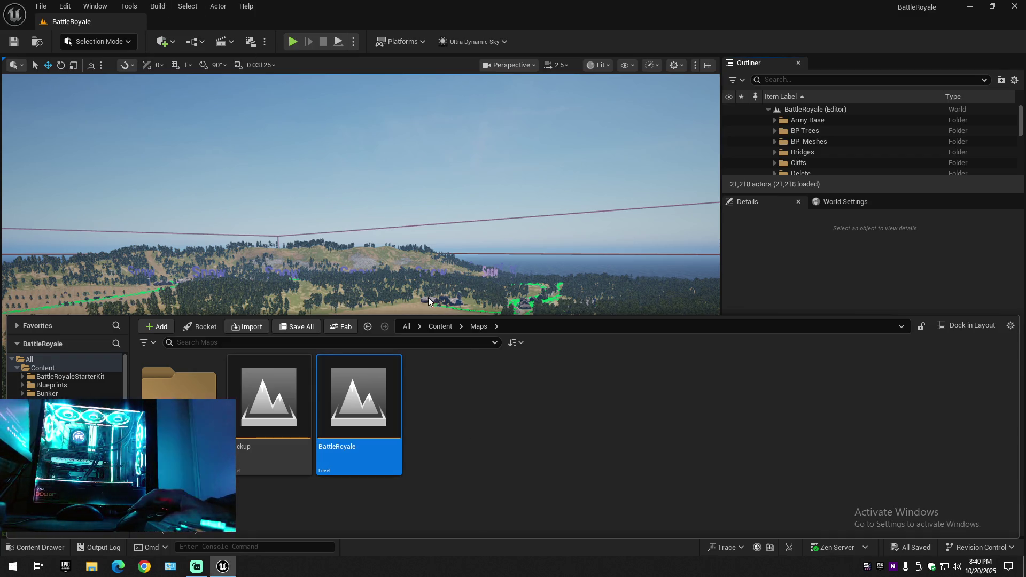
{"action": "left_click", "coordinate": [500, 244]}
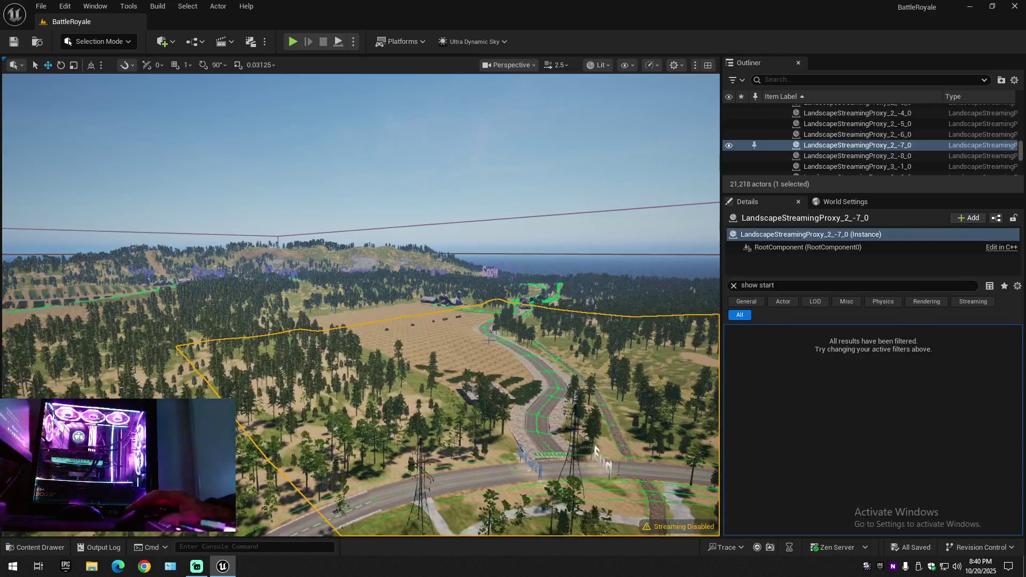
Step: Collapse the Outliner under the BattleRoyale root, deselect, and fly down to the Start/End intersection
{"action": "left_click", "coordinate": [1015, 79]}
{"action": "left_click", "coordinate": [937, 133]}
{"action": "left_click", "coordinate": [805, 130]}
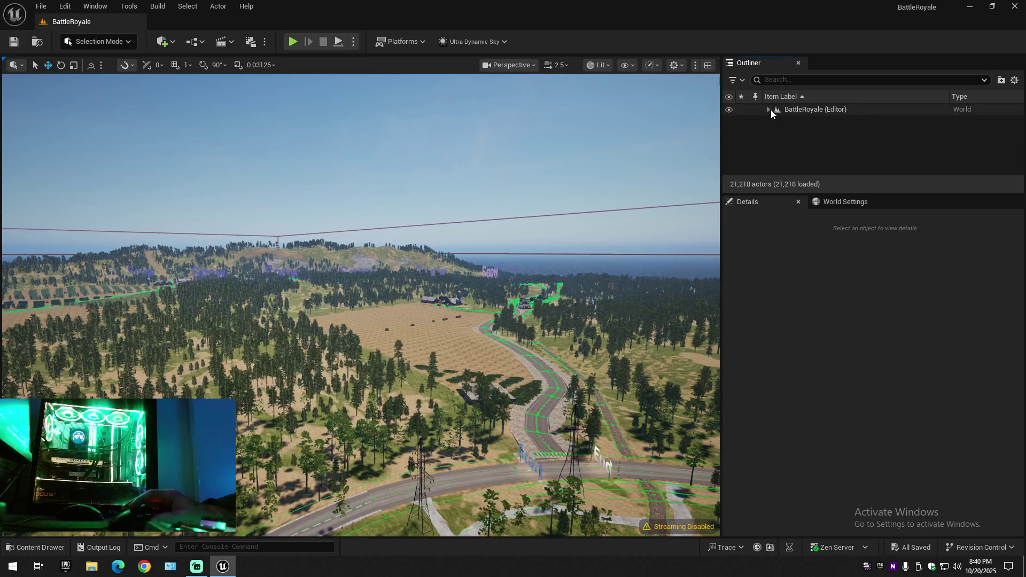
{"action": "left_click", "coordinate": [771, 109]}
{"action": "mouse_move", "coordinate": [596, 452]}
{"action": "left_mouse_down"}
{"action": "mouse_move", "coordinate": [434, 309]}
{"action": "mouse_move", "coordinate": [361, 305]}
{"action": "left_mouse_up"}
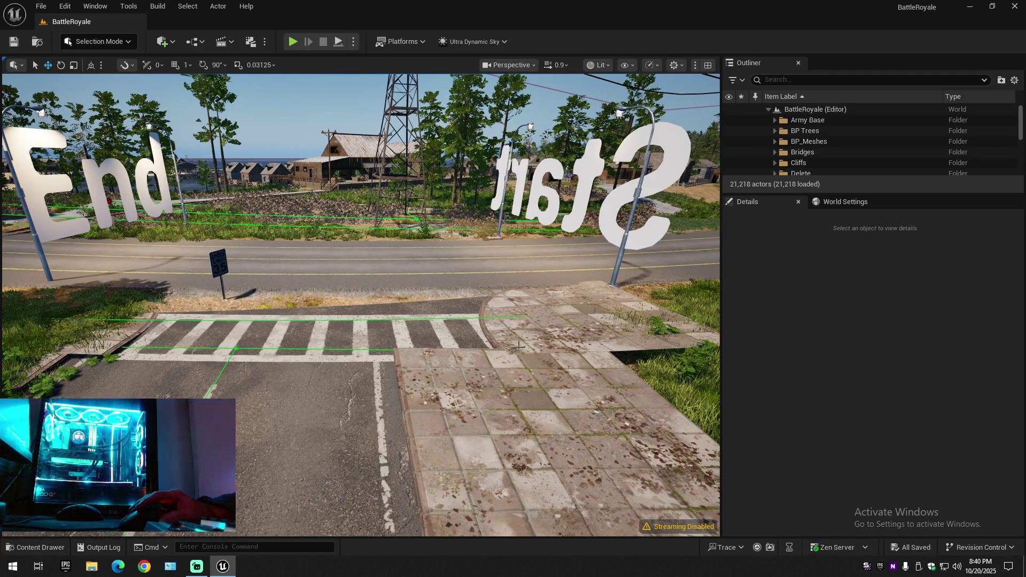
Step: Hide LandscapeSplineActor73 and LandscapeStreamingProxy_2_-7_0 via their Outliner eye icons
{"action": "left_click", "coordinate": [355, 269]}
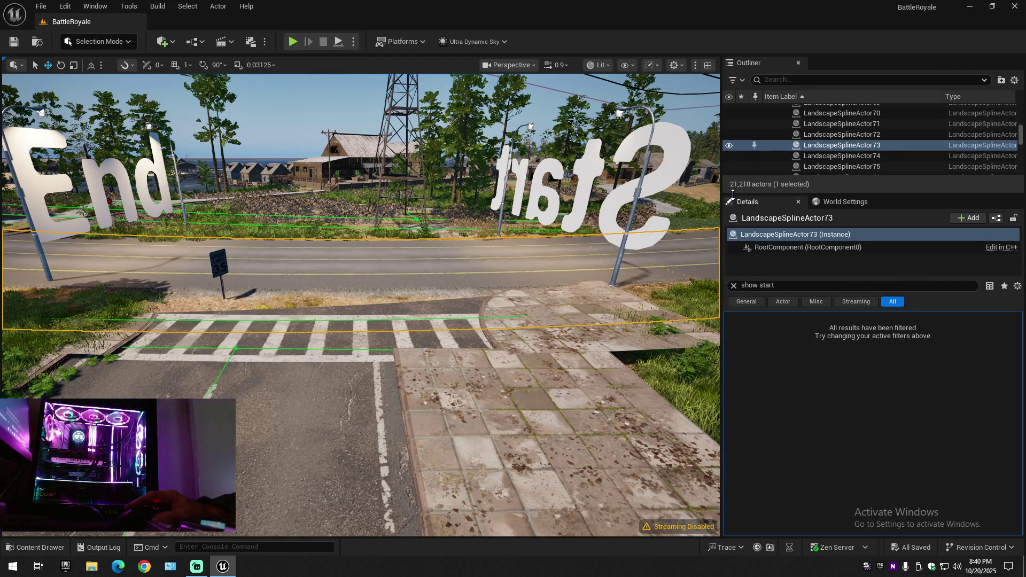
{"action": "left_click", "coordinate": [729, 145]}
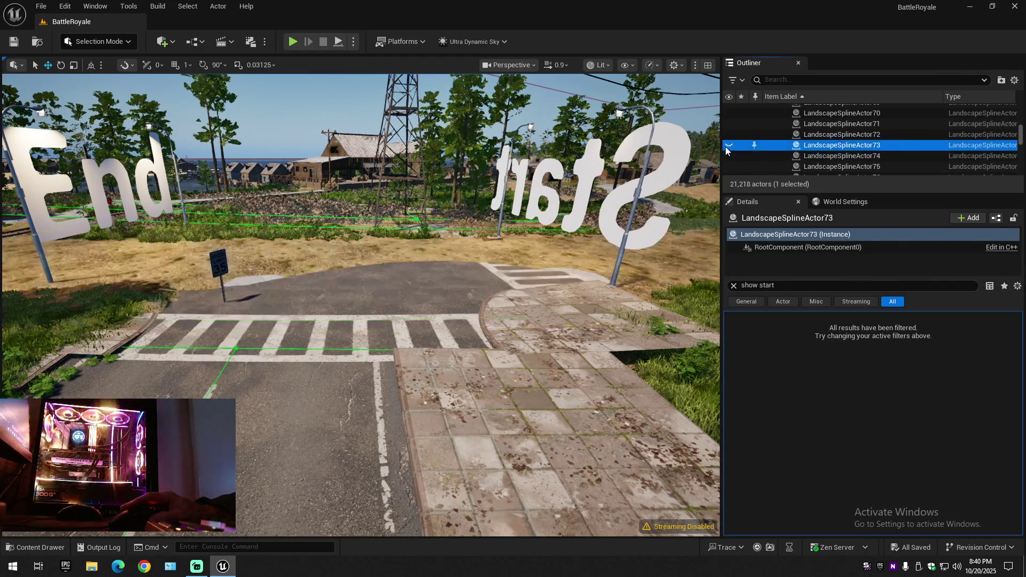
{"action": "left_click", "coordinate": [287, 252]}
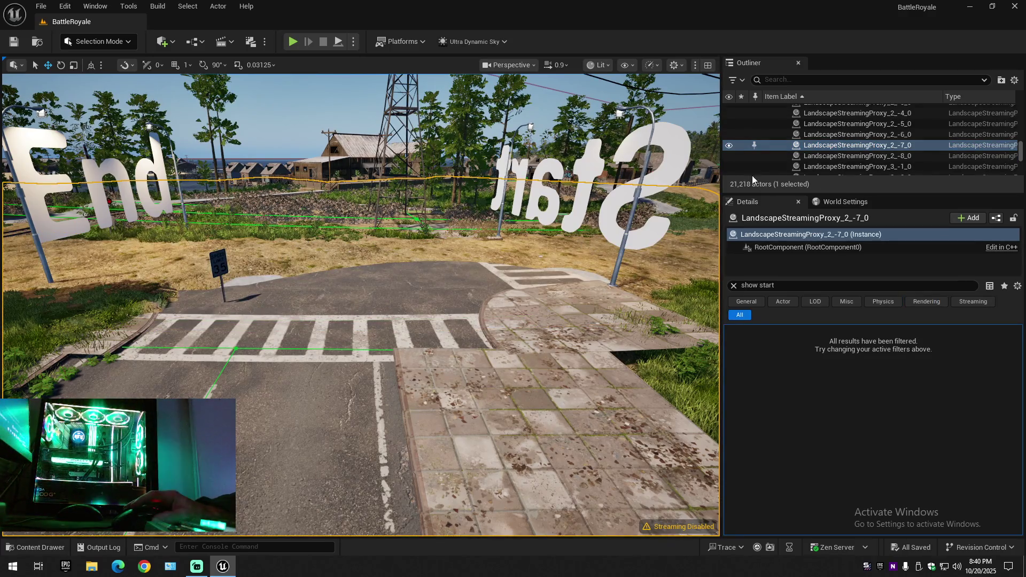
{"action": "left_click", "coordinate": [728, 145]}
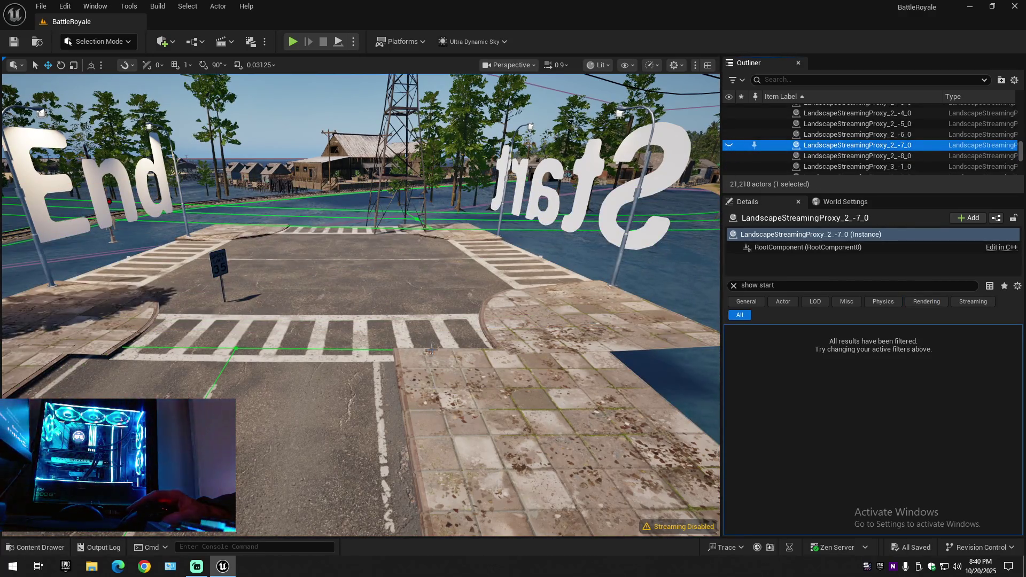
Step: Select the PRG_Road_12x24_Set intersection and rise to a bird's-eye view of it
{"action": "mouse_move", "coordinate": [432, 350]}
{"action": "left_mouse_down"}
{"action": "mouse_move", "coordinate": [449, 305]}
{"action": "mouse_move", "coordinate": [433, 297]}
{"action": "left_mouse_up"}
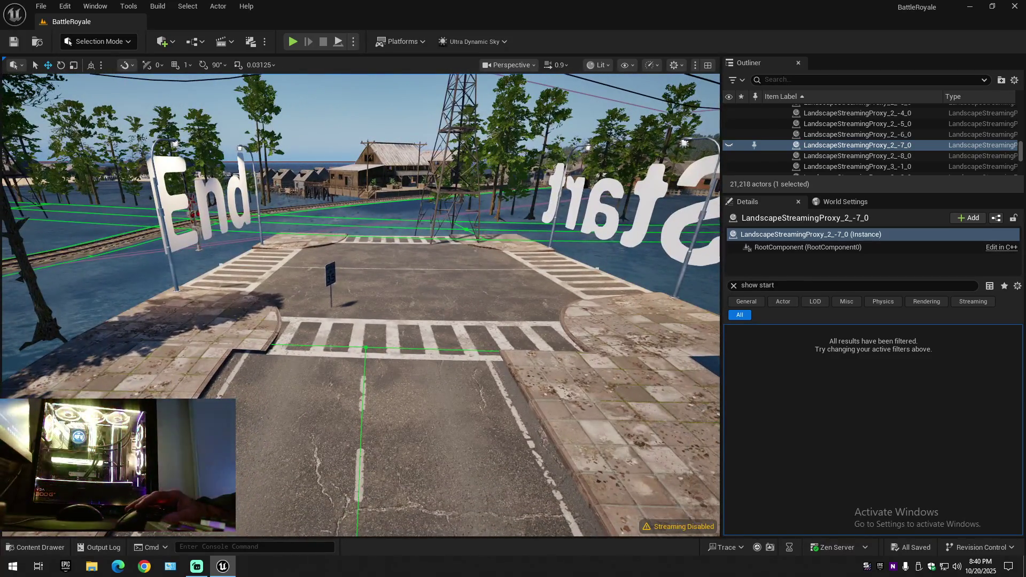
{"action": "left_click", "coordinate": [361, 241]}
{"action": "mouse_move", "coordinate": [361, 321]}
{"action": "left_mouse_down"}
{"action": "mouse_move", "coordinate": [377, 288]}
{"action": "mouse_move", "coordinate": [377, 313]}
{"action": "left_mouse_up"}
{"action": "mouse_move", "coordinate": [525, 289]}
{"action": "left_mouse_down"}
{"action": "mouse_move", "coordinate": [586, 248]}
{"action": "mouse_move", "coordinate": [525, 231]}
{"action": "left_mouse_up"}
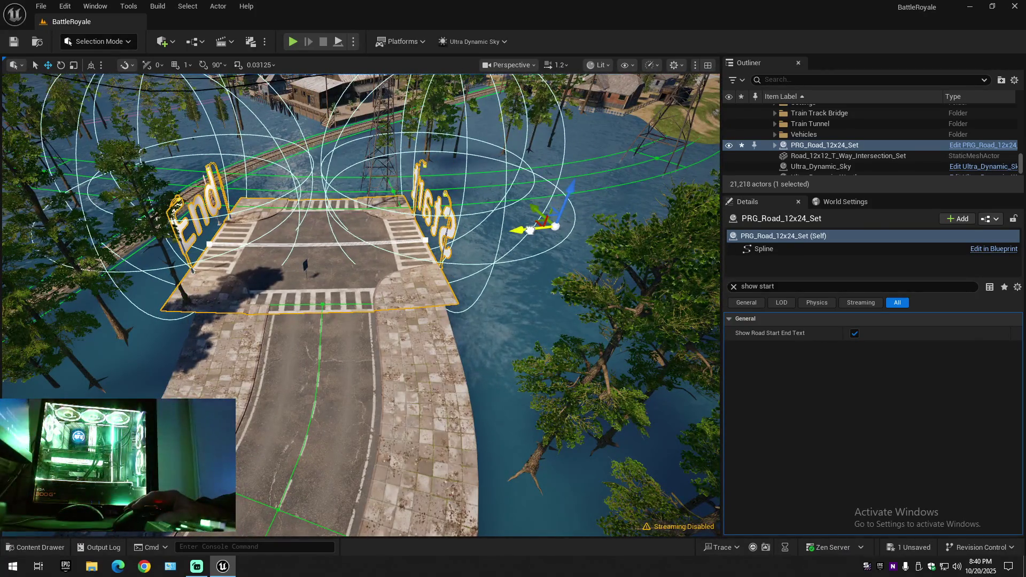
{"action": "key", "text": "ctrl+z"}
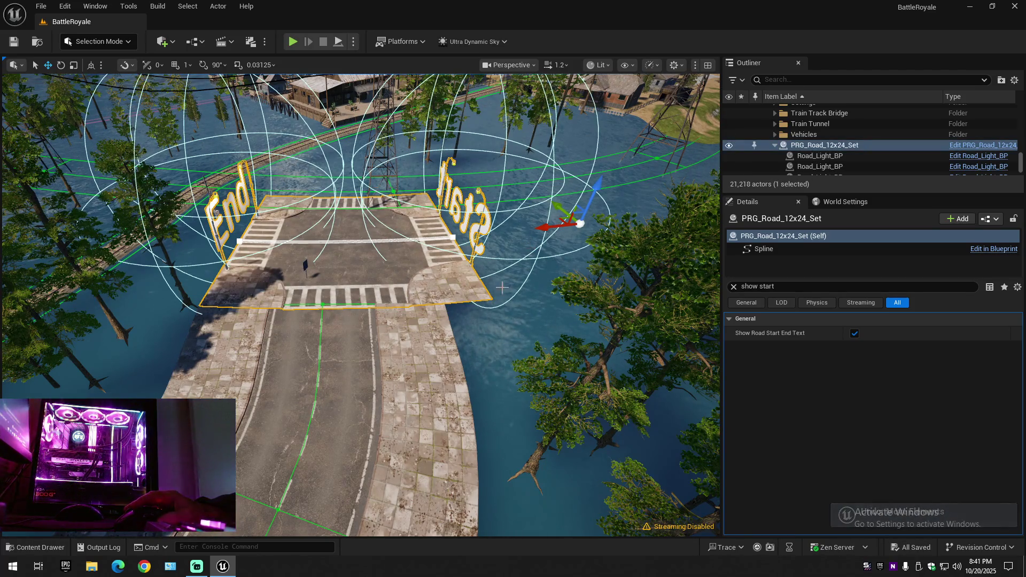
{"action": "left_click_drag", "start_coordinate": [503, 288], "coordinate": [481, 321]}
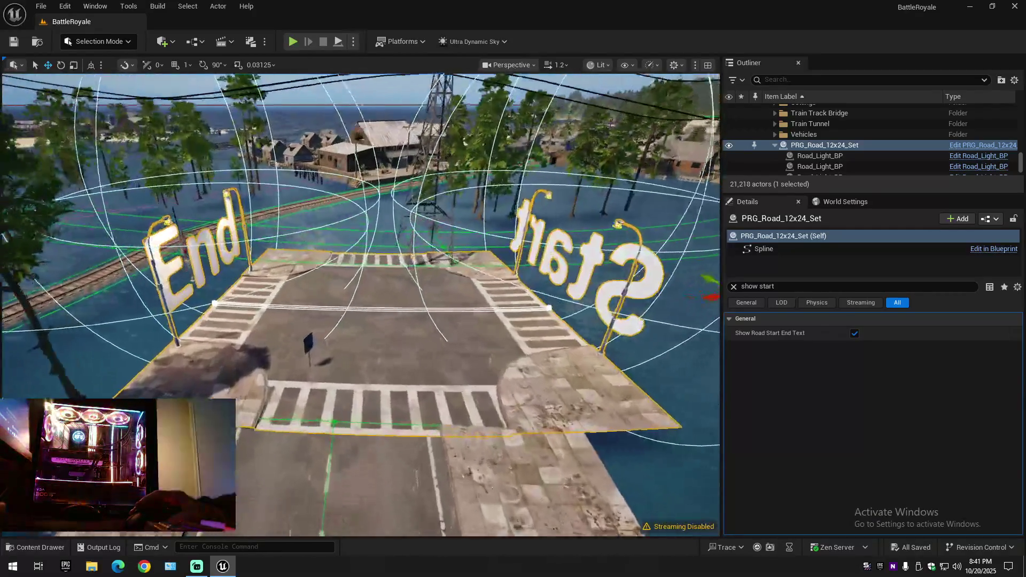
{"action": "left_click_drag", "start_coordinate": [361, 305], "coordinate": [361, 336]}
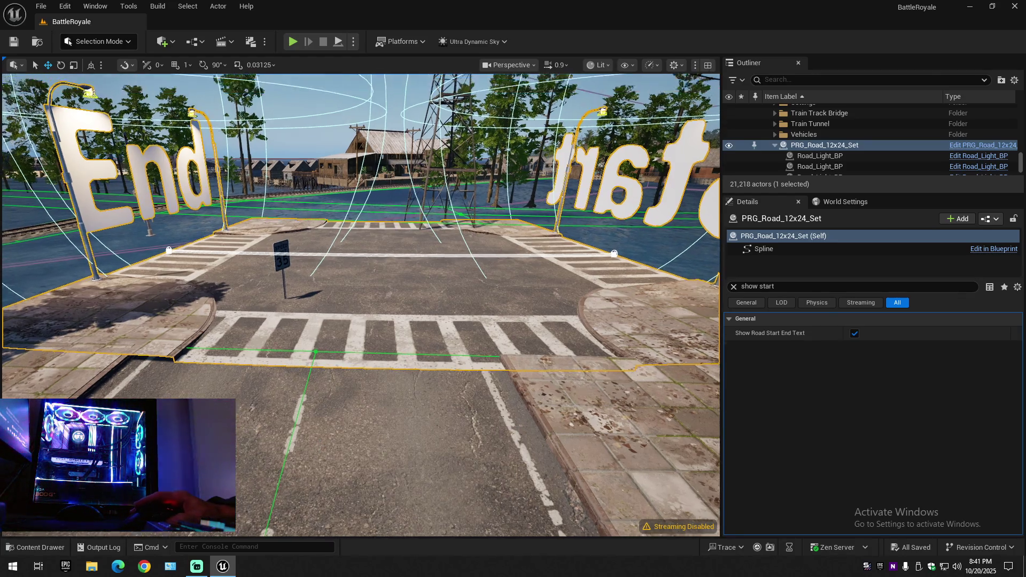
{"action": "left_click_drag", "start_coordinate": [361, 305], "coordinate": [241, 306]}
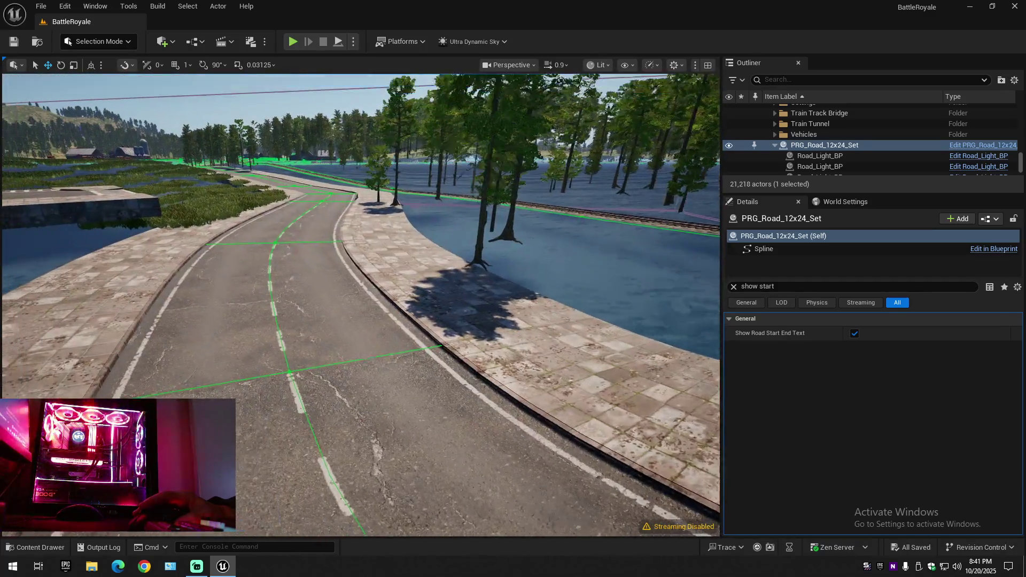
{"action": "left_click_drag", "start_coordinate": [361, 304], "coordinate": [305, 273]}
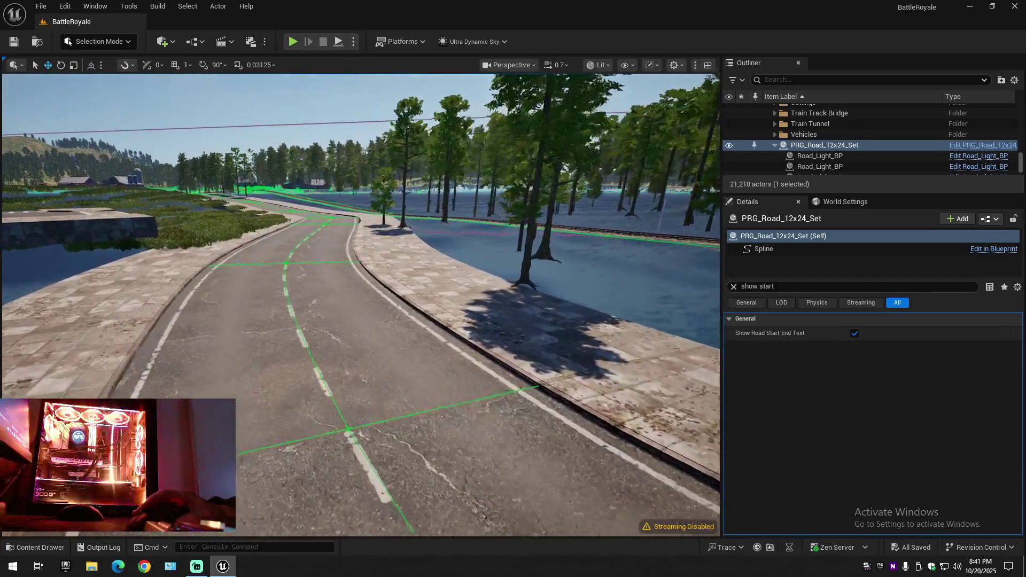
{"action": "mouse_move", "coordinate": [360, 305]}
{"action": "left_mouse_down"}
{"action": "mouse_move", "coordinate": [321, 289]}
{"action": "mouse_move", "coordinate": [345, 297]}
{"action": "left_mouse_up"}
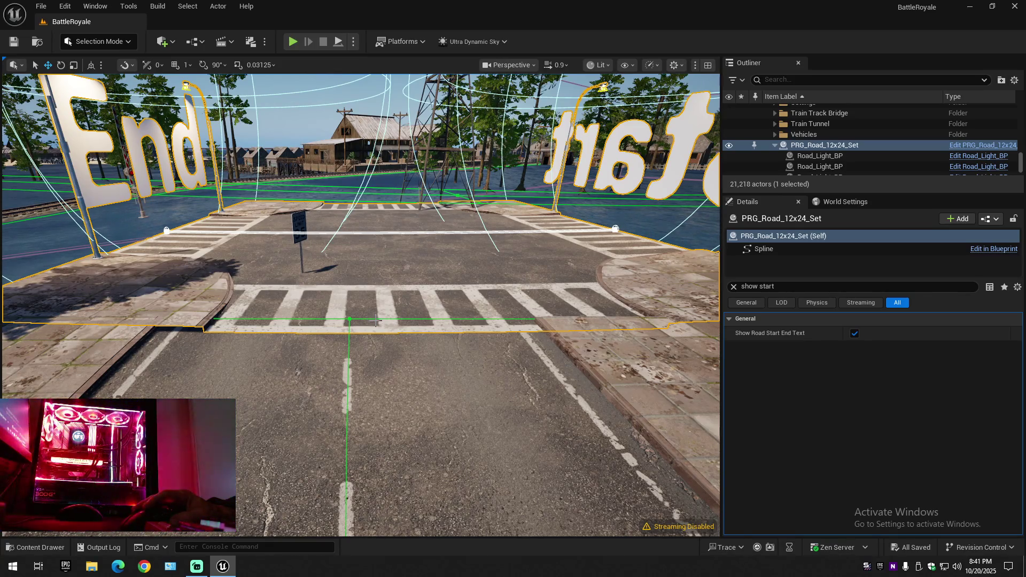
{"action": "key", "text": "w"}
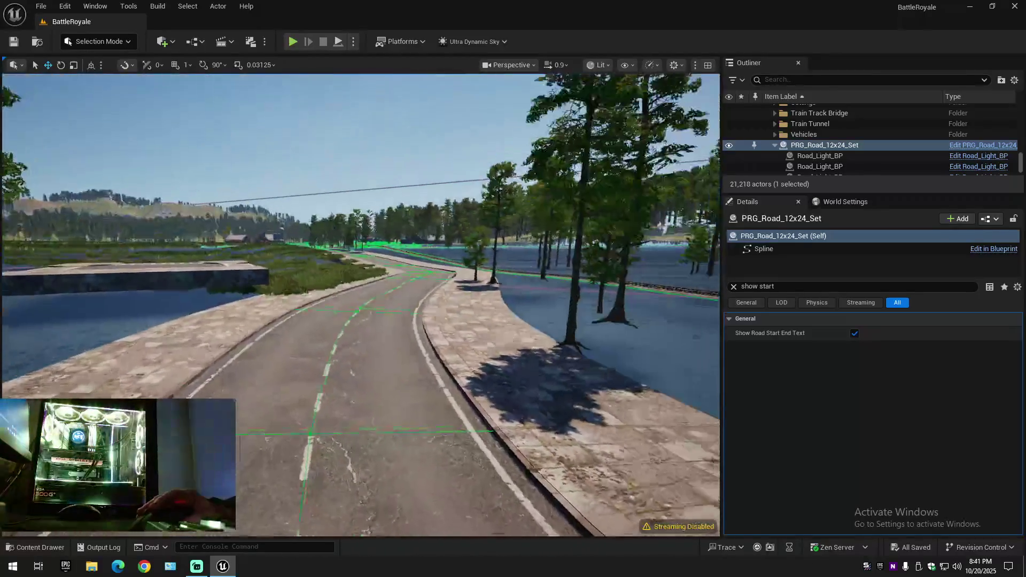
{"action": "key", "text": "w"}
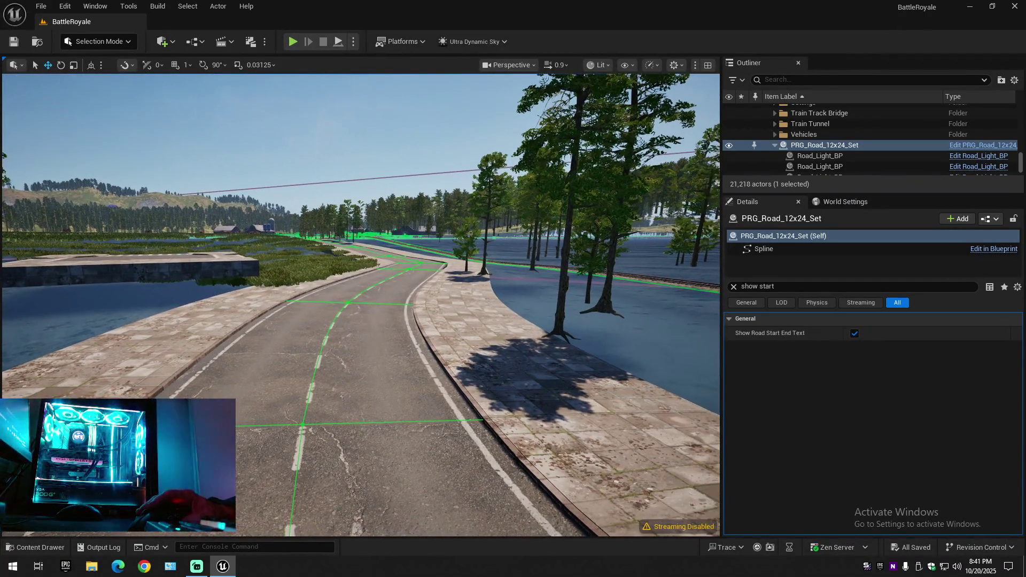
{"action": "right_click", "coordinate": [415, 436]}
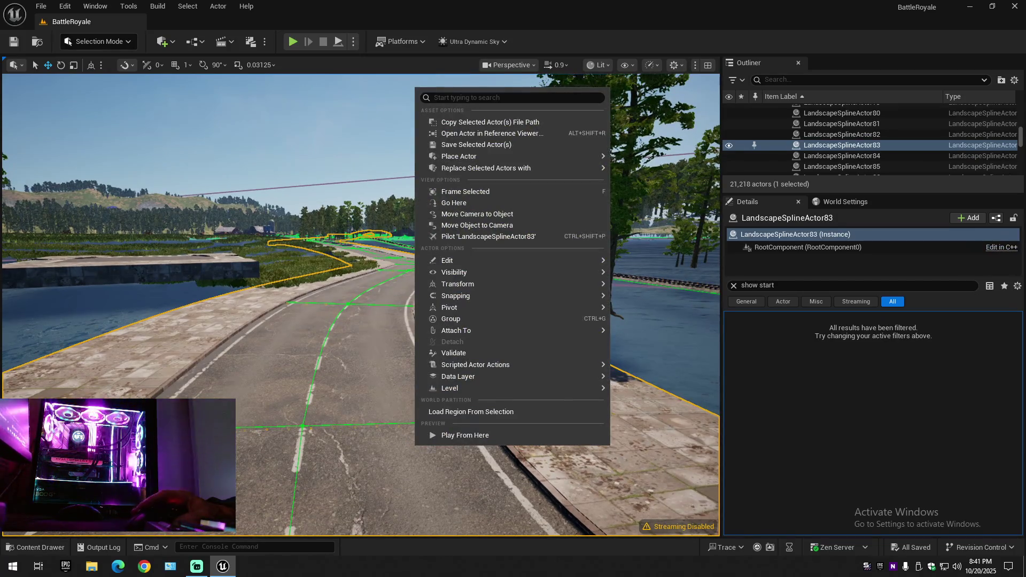
Step: Jump the view to the Start/End intersection and collapse the whole outliner tree
{"action": "left_click", "coordinate": [454, 202]}
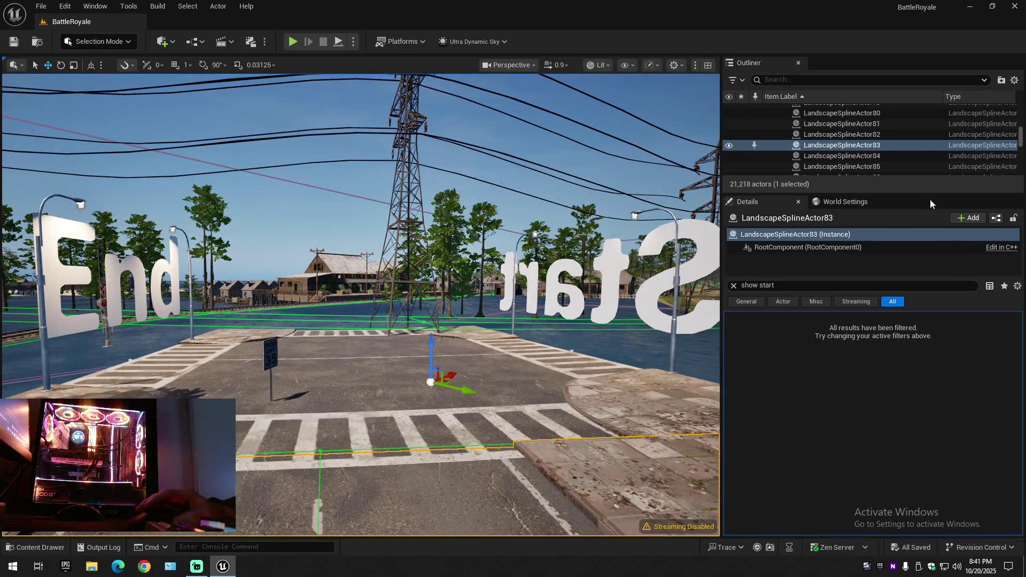
{"action": "left_click", "coordinate": [1015, 80]}
{"action": "left_click", "coordinate": [922, 134]}
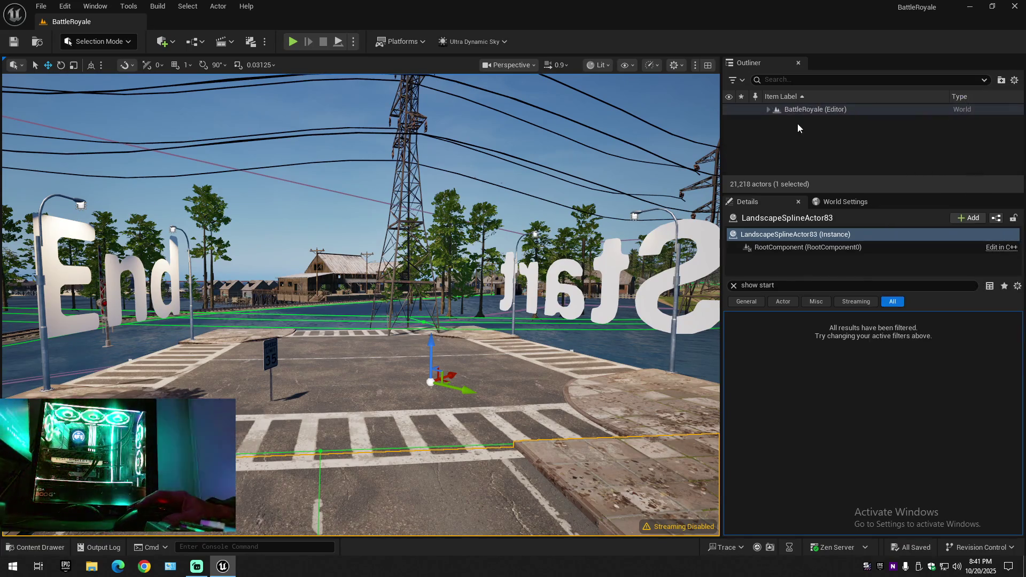
Step: Clear the selection, expand the BattleRoyale level folders, and rise above the Start crosswalk
{"action": "left_click", "coordinate": [798, 129]}
{"action": "left_click", "coordinate": [768, 110]}
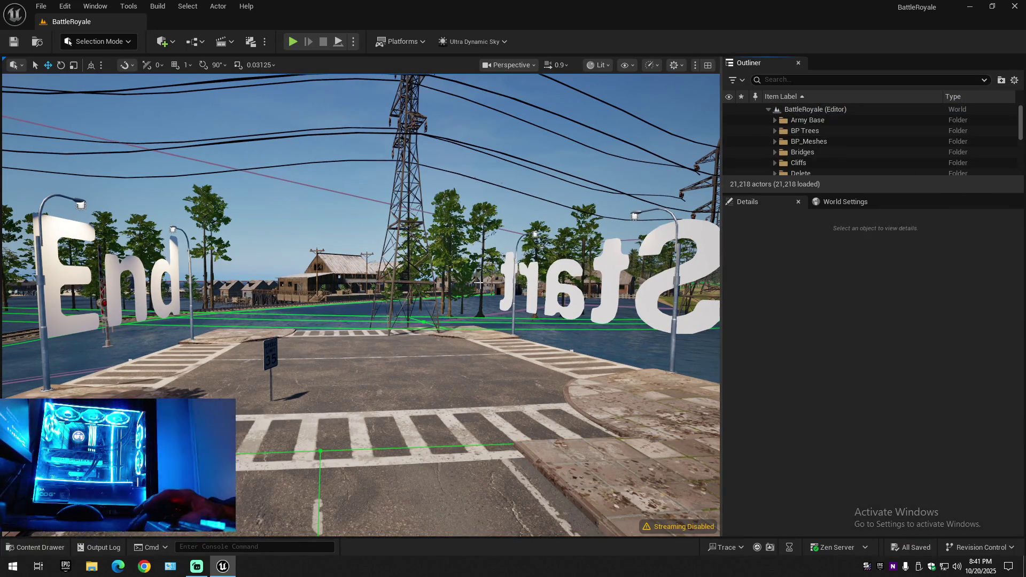
{"action": "left_click_drag", "start_coordinate": [361, 305], "coordinate": [241, 241]}
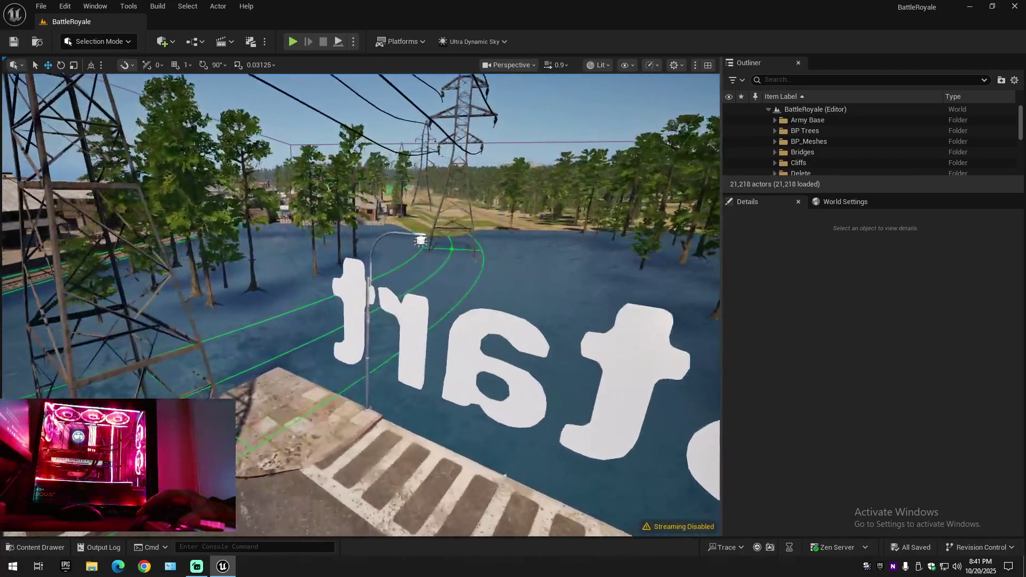
{"action": "left_click_drag", "start_coordinate": [361, 305], "coordinate": [241, 281]}
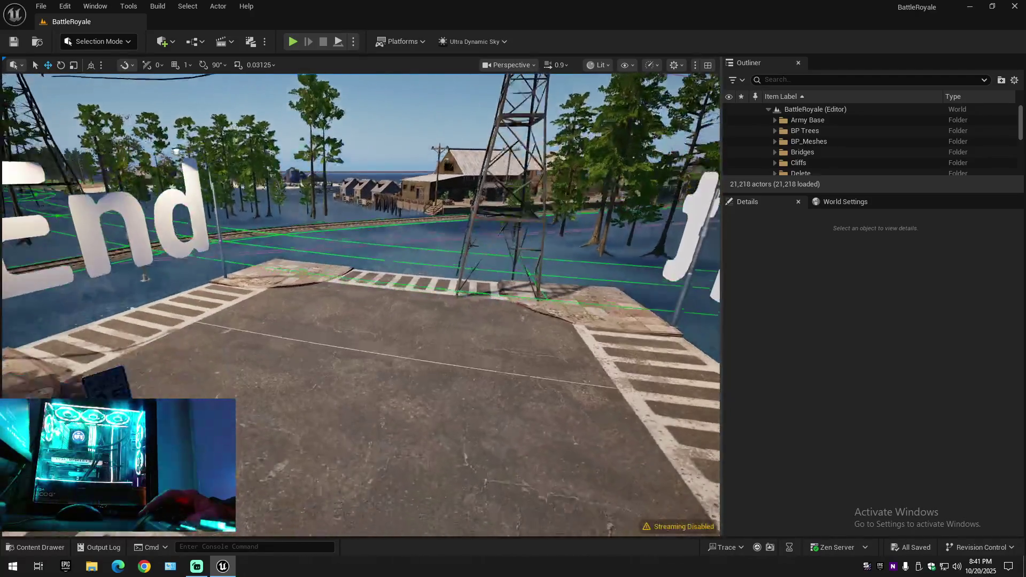
{"action": "mouse_move", "coordinate": [361, 306]}
{"action": "left_mouse_down"}
{"action": "mouse_move", "coordinate": [309, 381]}
{"action": "mouse_move", "coordinate": [361, 305]}
{"action": "mouse_move", "coordinate": [616, 444]}
{"action": "left_mouse_up"}
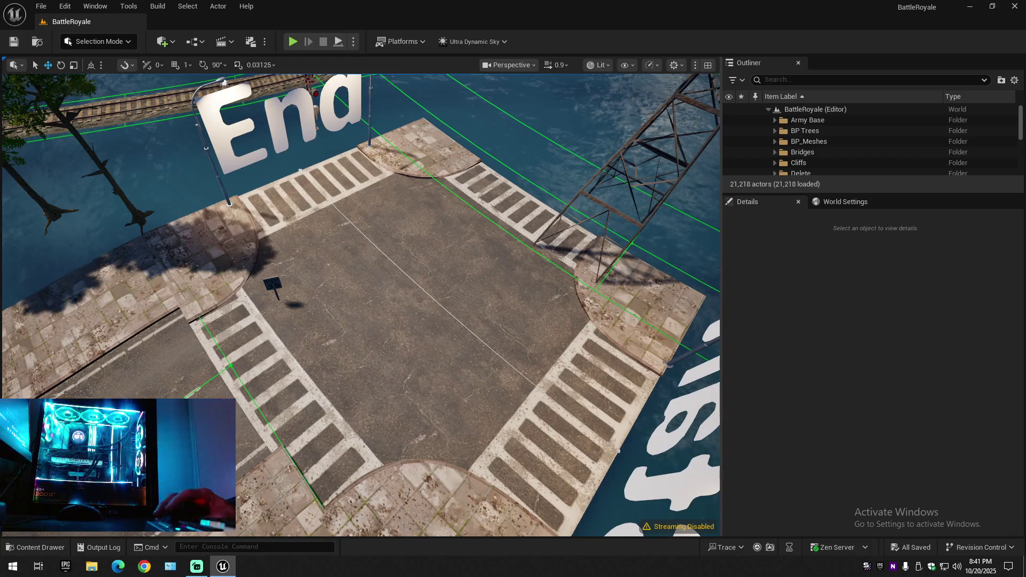
{"action": "left_click_drag", "start_coordinate": [479, 245], "coordinate": [361, 305]}
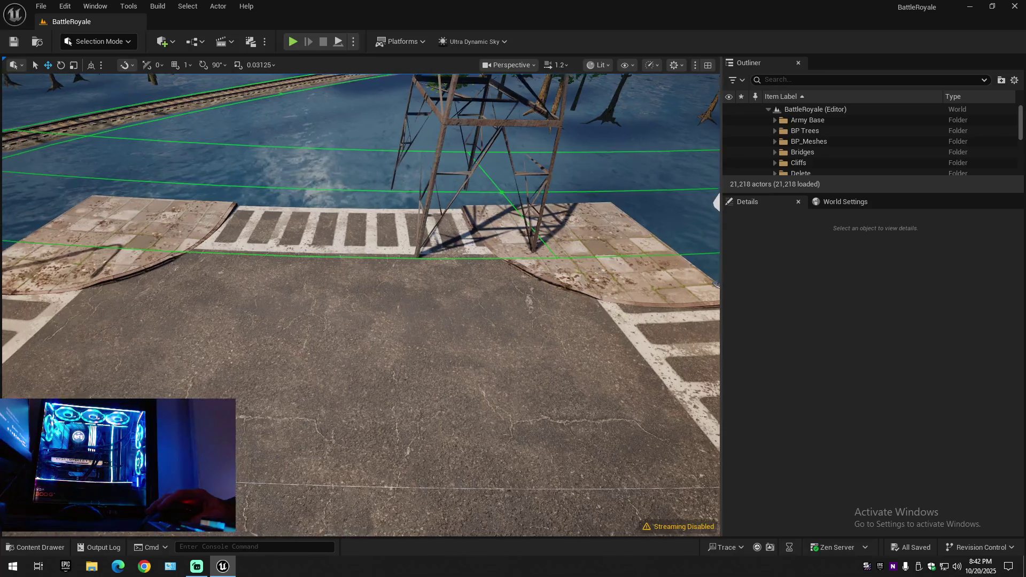
{"action": "left_click_drag", "start_coordinate": [361, 305], "coordinate": [417, 241]}
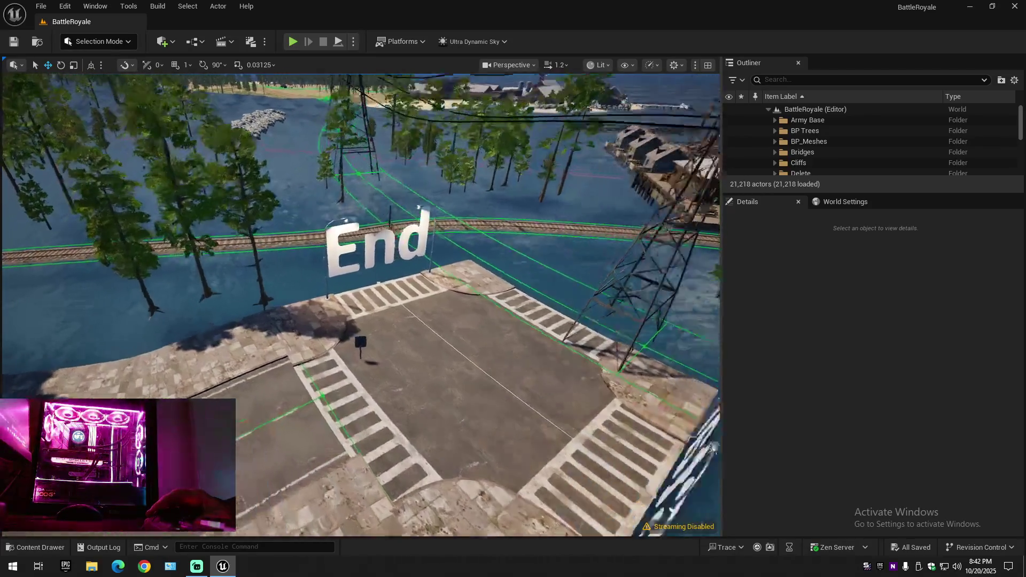
{"action": "left_click_drag", "start_coordinate": [361, 305], "coordinate": [361, 241]}
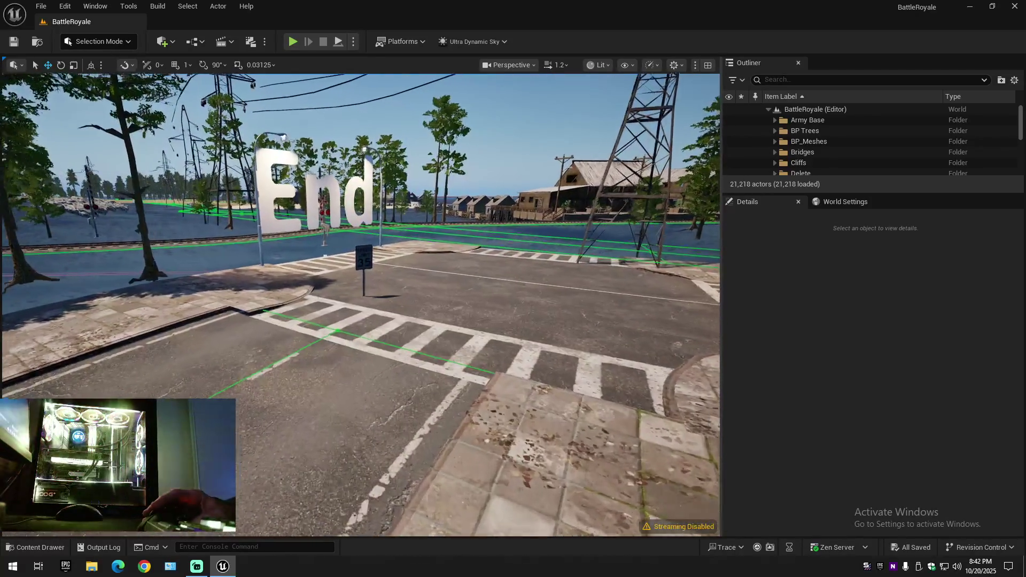
{"action": "left_click_drag", "start_coordinate": [361, 305], "coordinate": [361, 257]}
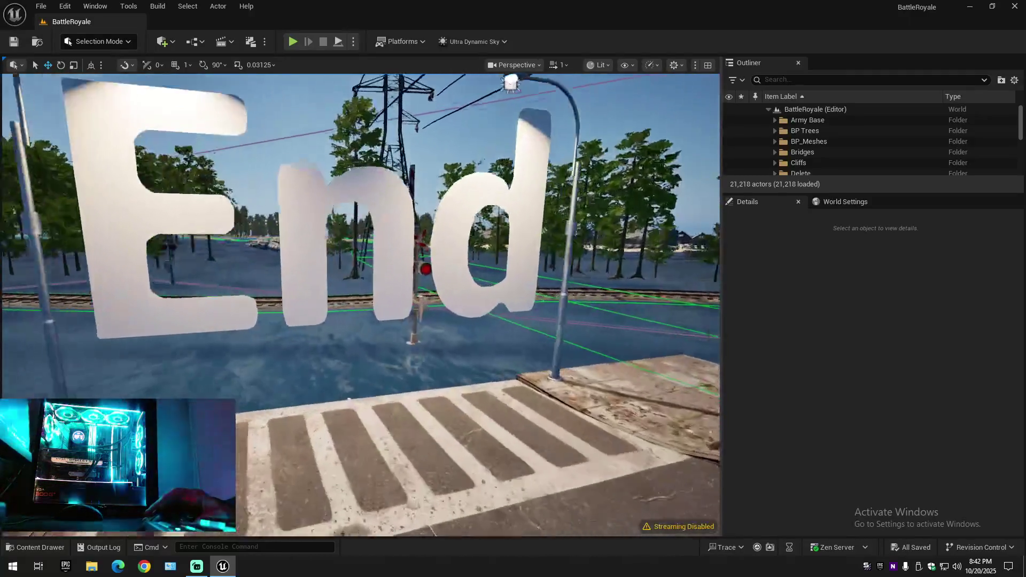
{"action": "left_click_drag", "start_coordinate": [361, 305], "coordinate": [361, 257]}
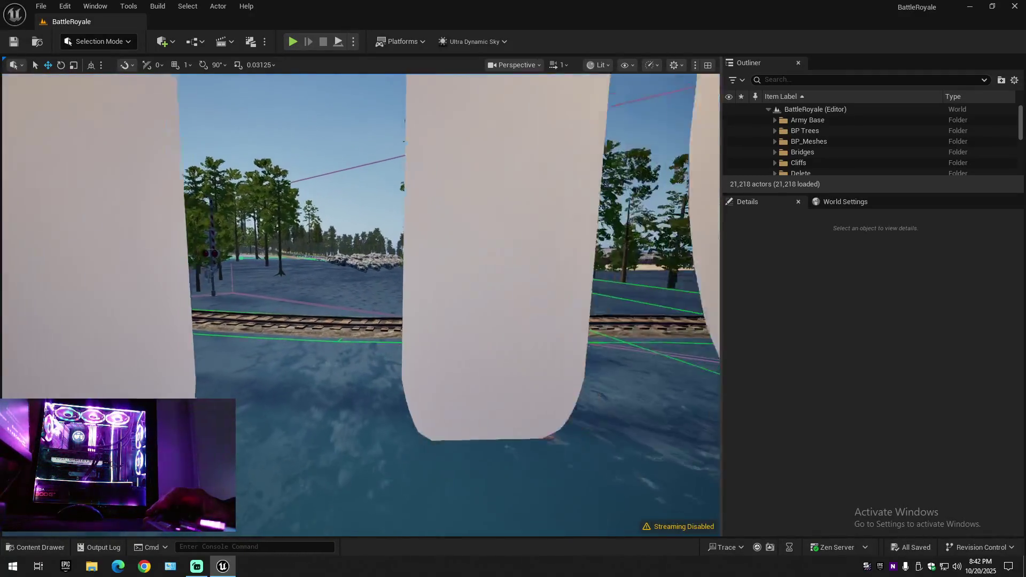
{"action": "left_click_drag", "start_coordinate": [361, 304], "coordinate": [361, 256]}
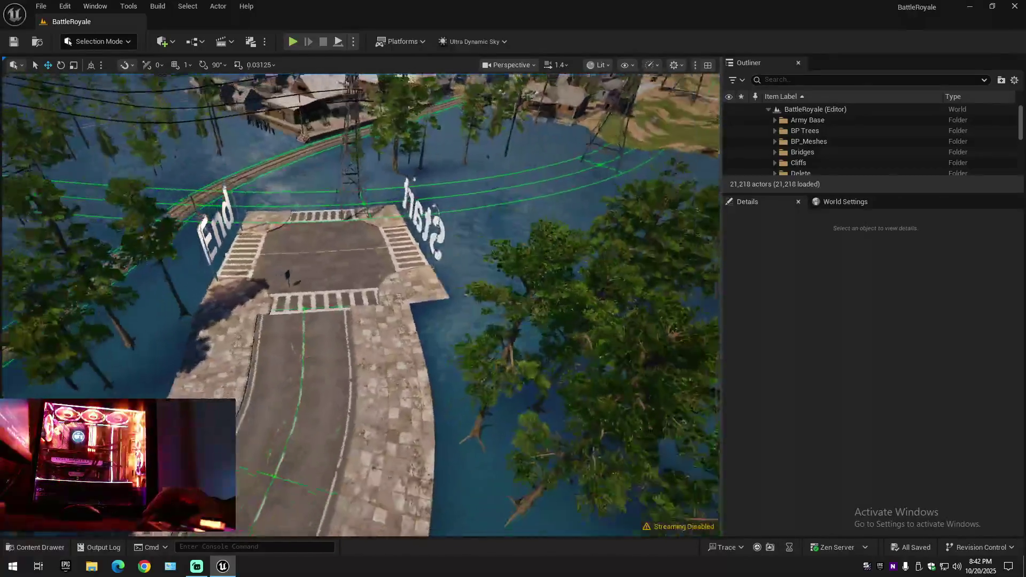
{"action": "left_click_drag", "start_coordinate": [361, 305], "coordinate": [345, 295]}
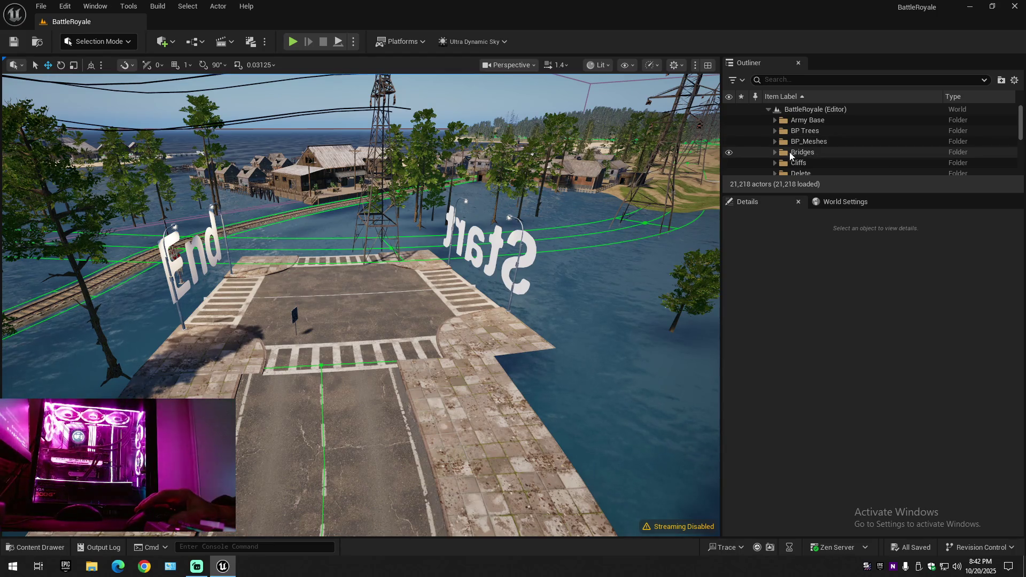
{"action": "scroll", "coordinate": [791, 154], "scroll_direction": "down", "scroll_amount": 2}
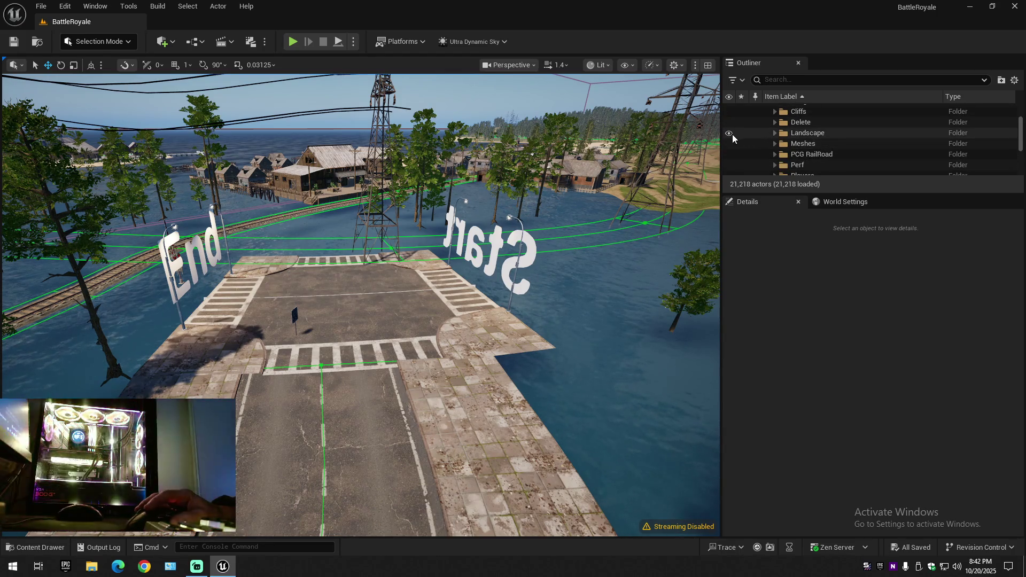
Step: Toggle the Landscape folder visible again and fly down to the platform beside the crop fields
{"action": "left_click", "coordinate": [731, 133]}
{"action": "left_click", "coordinate": [730, 133]}
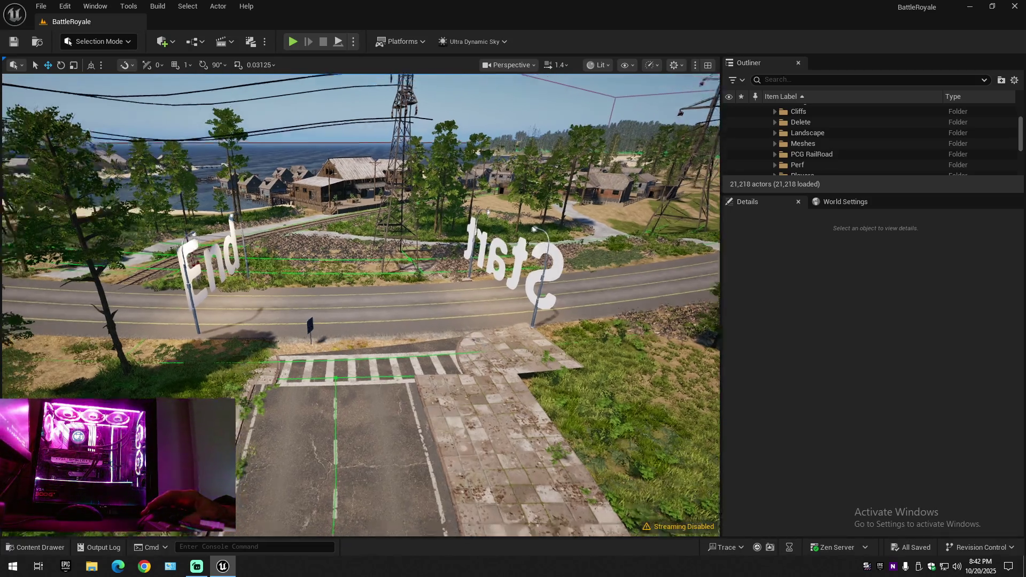
{"action": "mouse_move", "coordinate": [456, 330]}
{"action": "left_mouse_down"}
{"action": "mouse_move", "coordinate": [361, 306]}
{"action": "mouse_move", "coordinate": [319, 321]}
{"action": "left_mouse_up"}
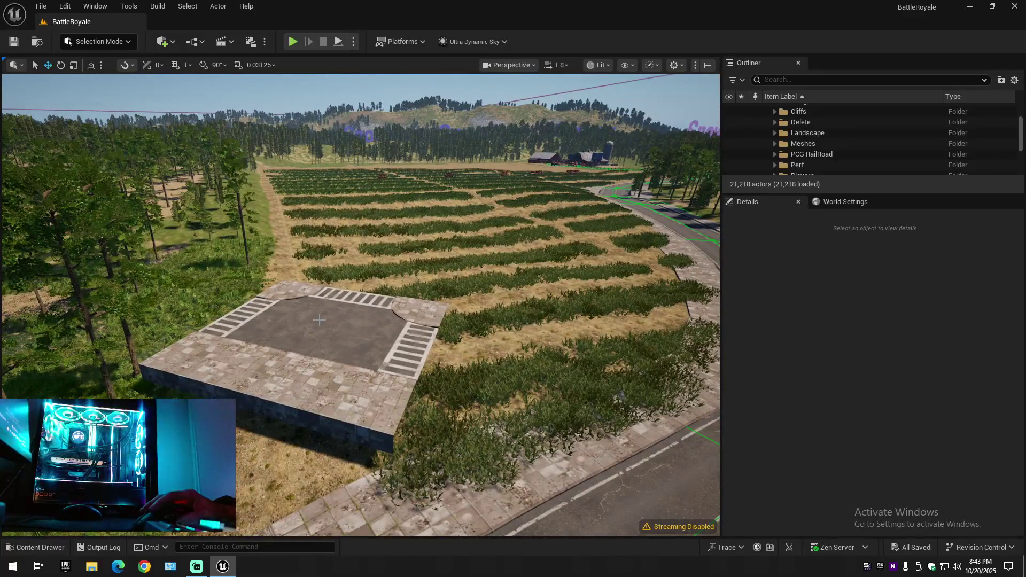
Step: Select the Road_12x12_T_Way_Intersection_Set platform and fly back to the Start/End intersection
{"action": "left_click", "coordinate": [319, 321]}
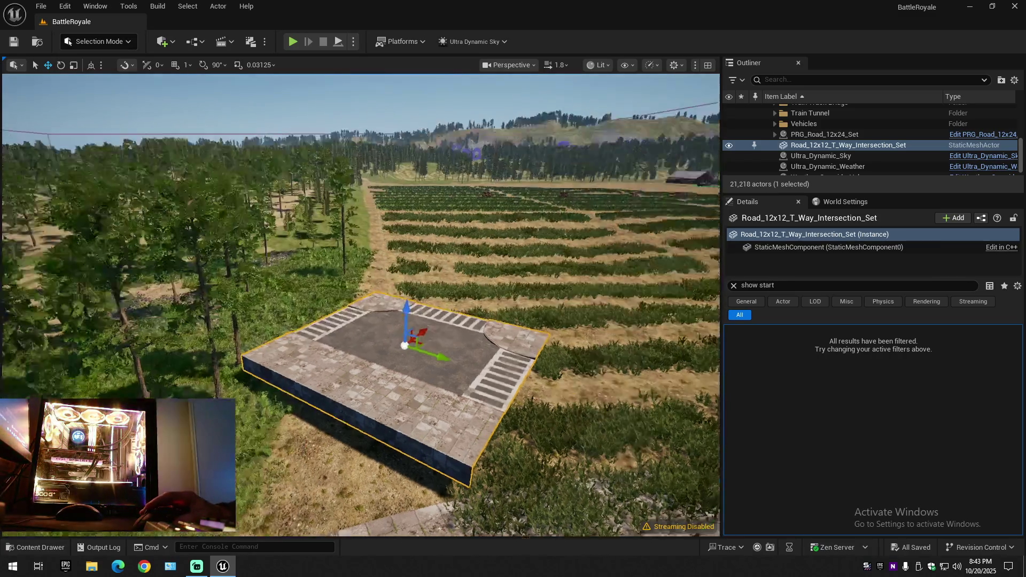
{"action": "left_click_drag", "start_coordinate": [495, 376], "coordinate": [362, 305]}
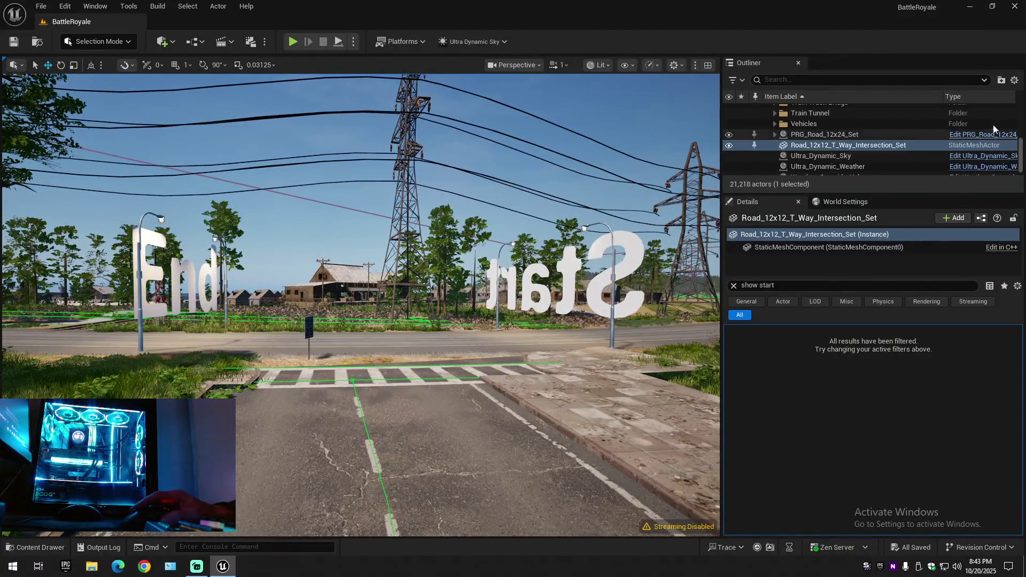
Step: Collapse the outliner, clear selection, then select PRG_Road_12x24_Set to show its Start/End text setting
{"action": "right_click", "coordinate": [946, 129]}
{"action": "left_click", "coordinate": [944, 131]}
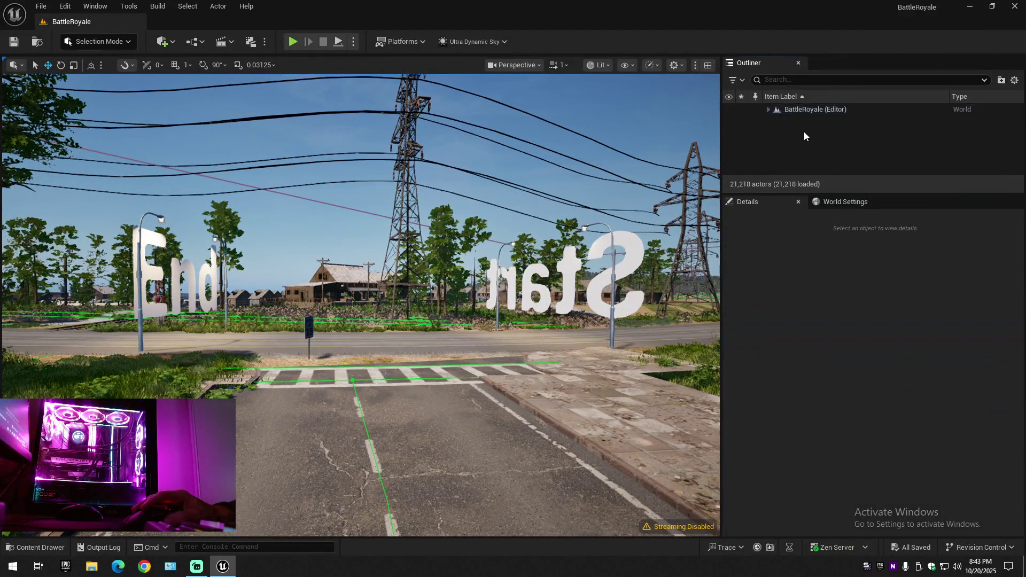
{"action": "left_click", "coordinate": [771, 112]}
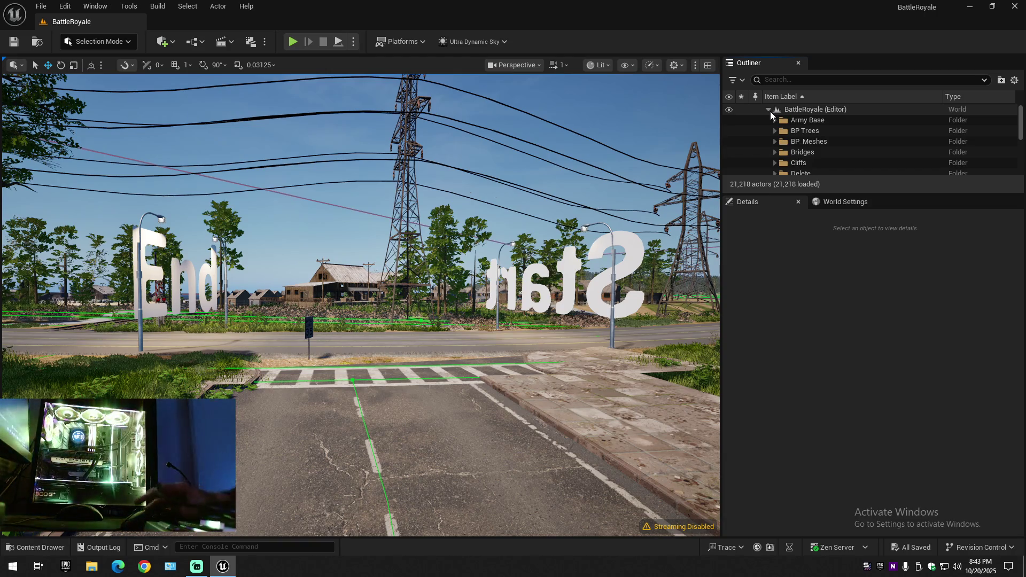
{"action": "left_click", "coordinate": [161, 219]}
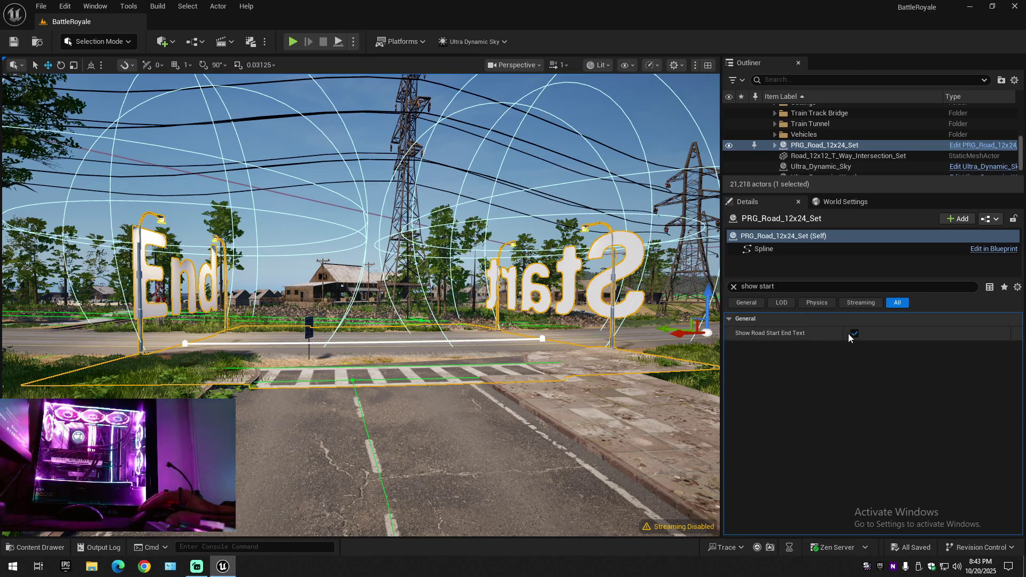